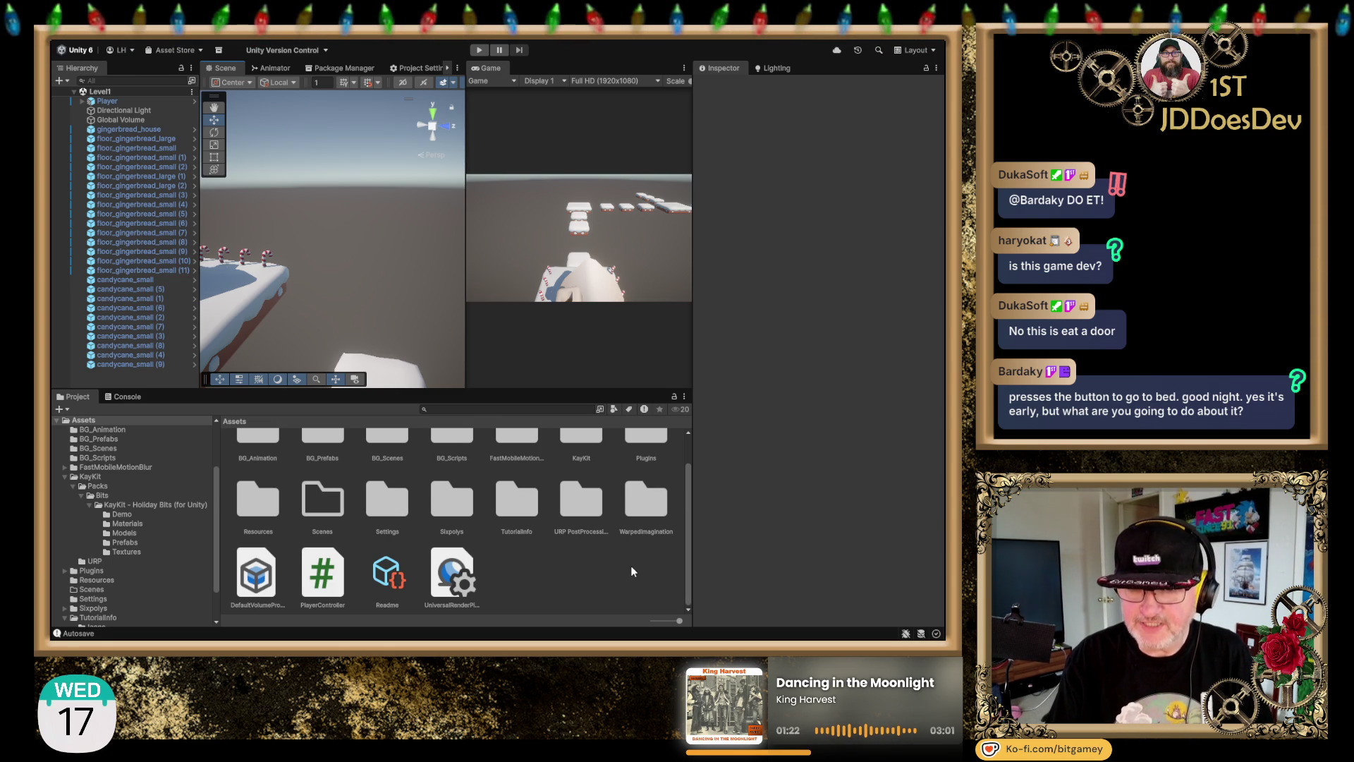
Step: Zoom and orbit the Scene view onto the gingerbread house and candy canes, then select the Player
scroll(344, 282, down, 5)
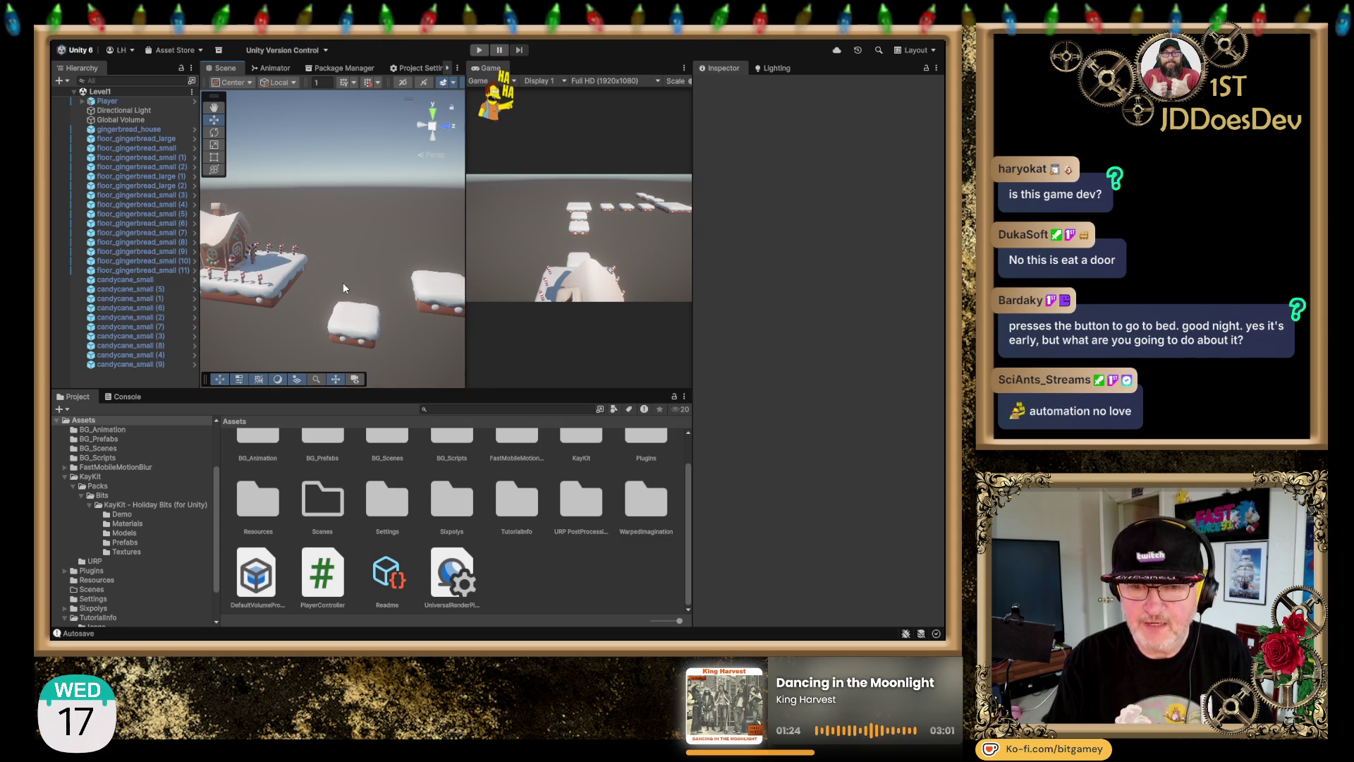
mouse_move(369, 201)
mouse_down()
mouse_move(305, 290)
mouse_move(372, 285)
mouse_move(344, 270)
mouse_move(433, 252)
mouse_move(262, 266)
mouse_up()
scroll(372, 284, up, 5)
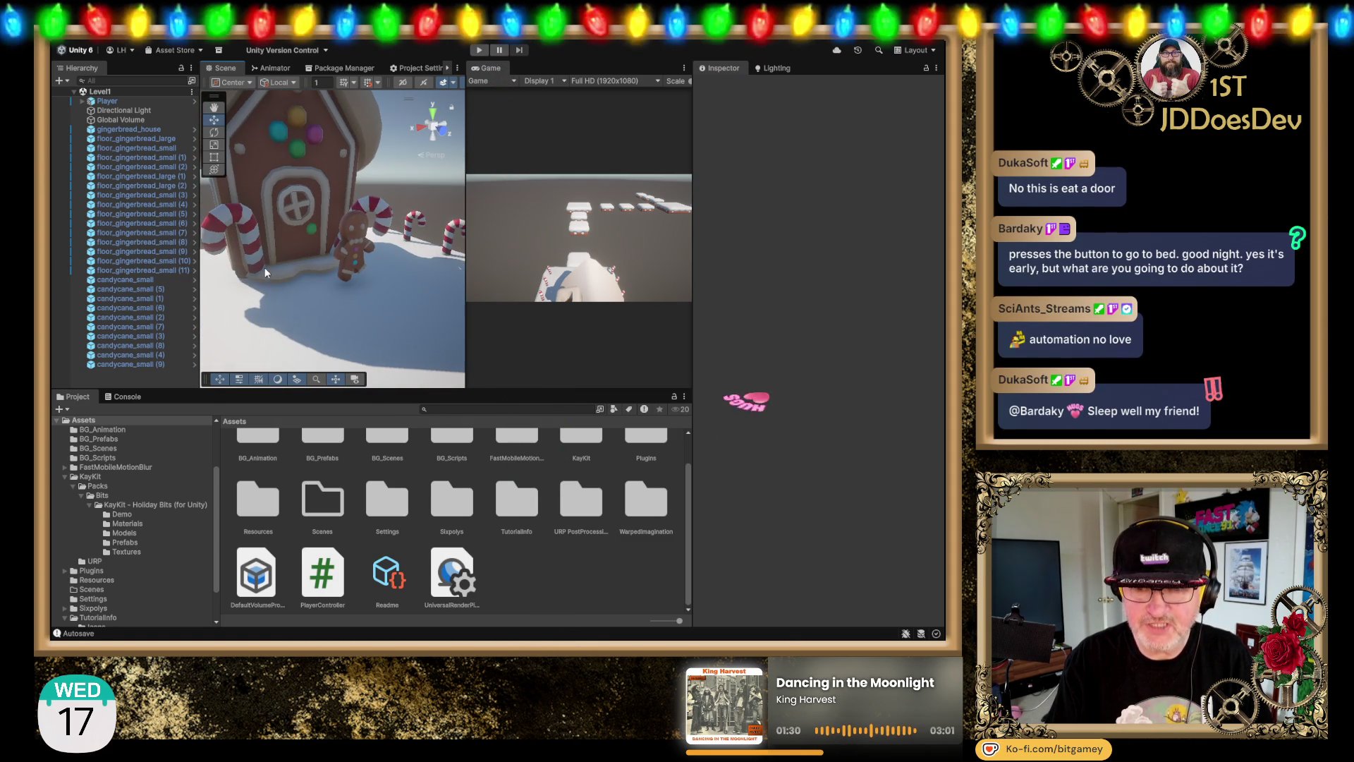
scroll(350, 268, down, 2)
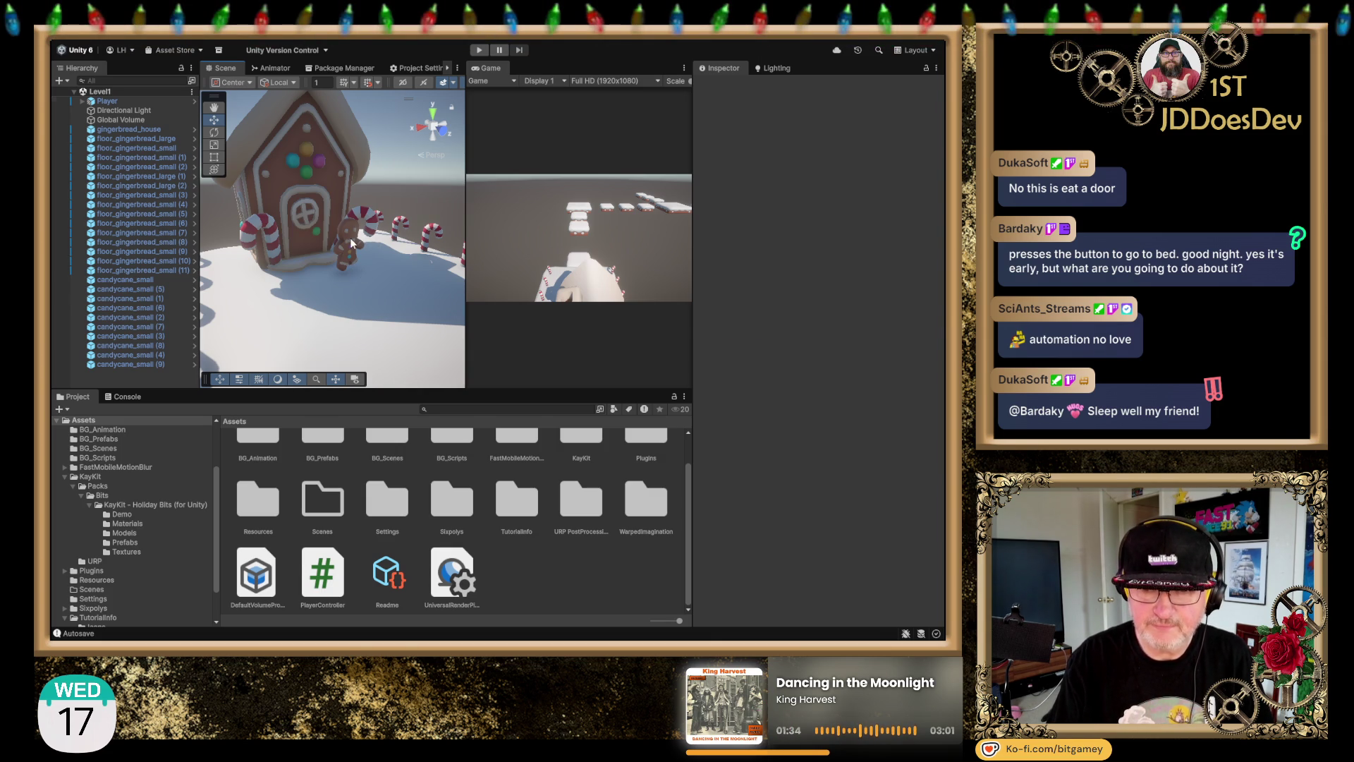
click(350, 239)
Step: Frame the Player in the Scene view and switch to the Top view
key(f)
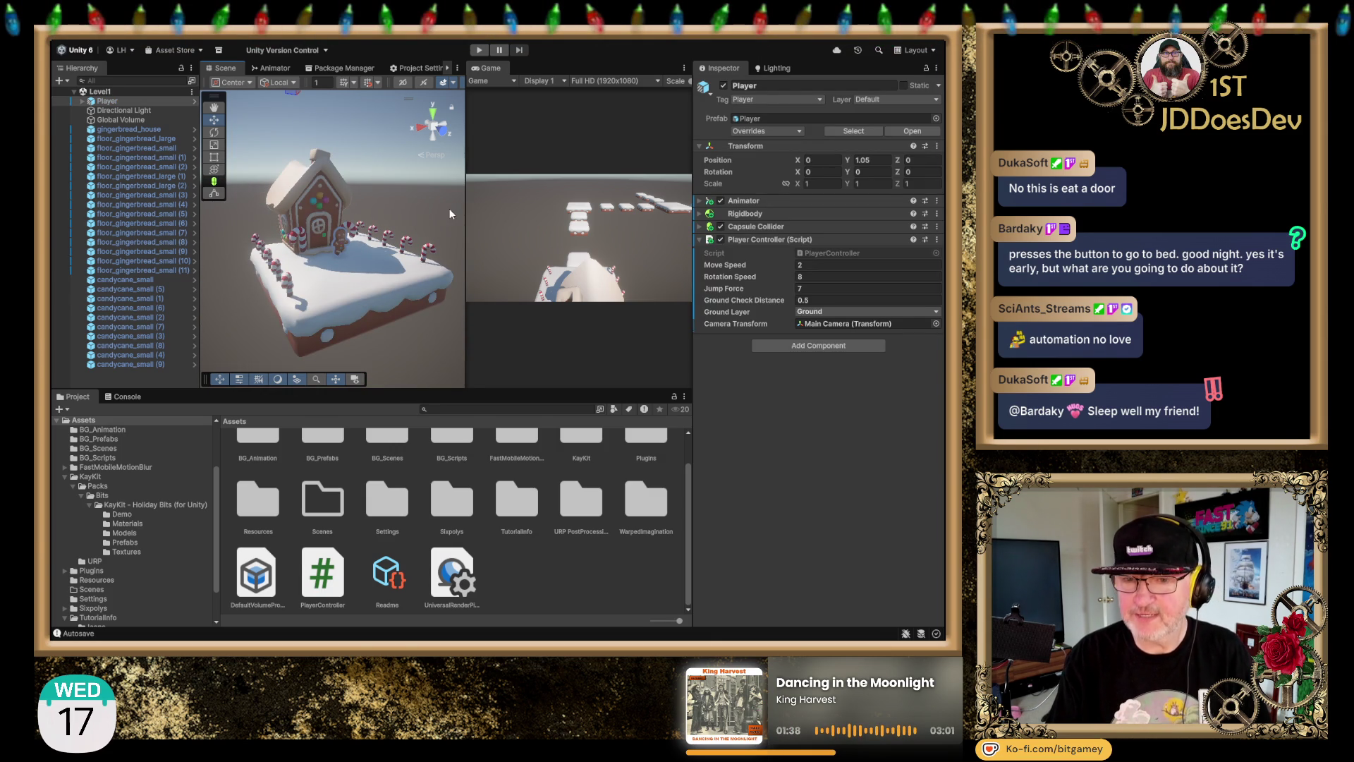
scroll(411, 240, down, 2)
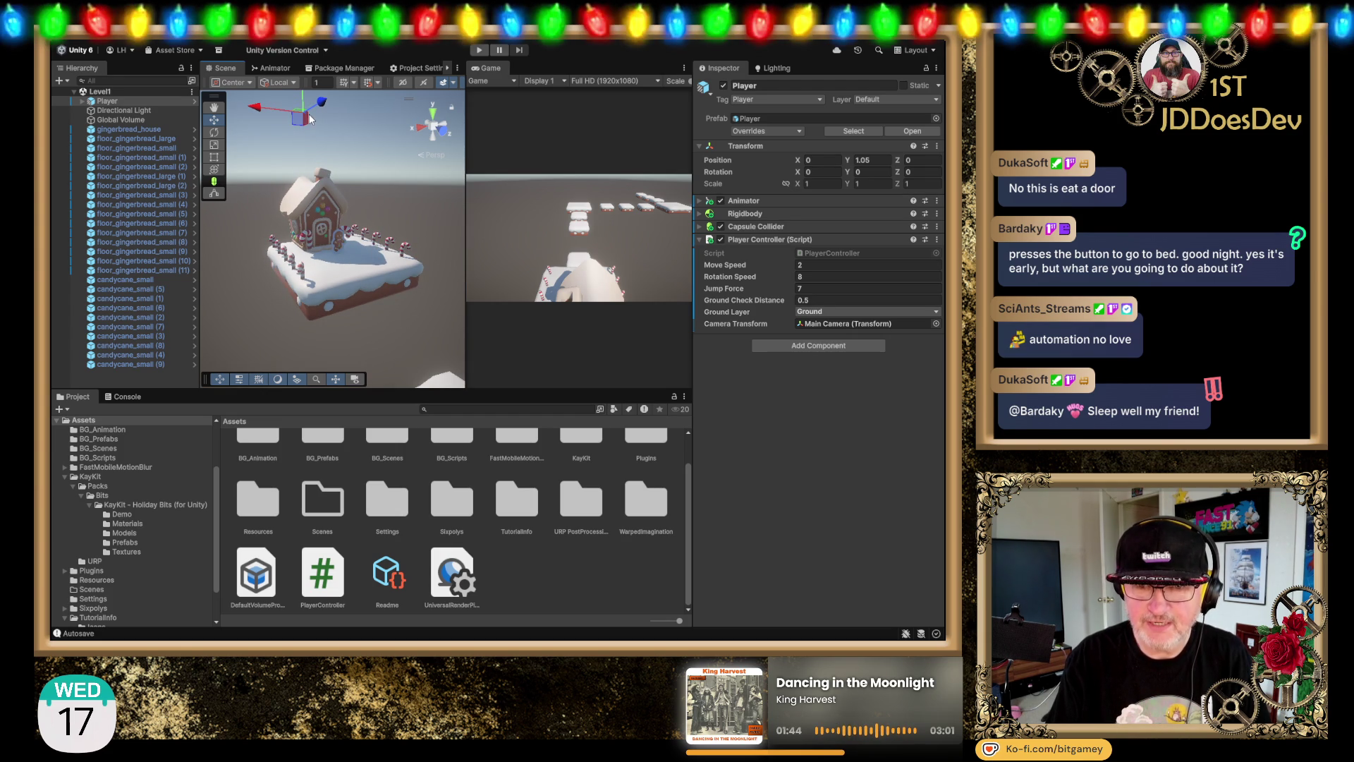
click(433, 109)
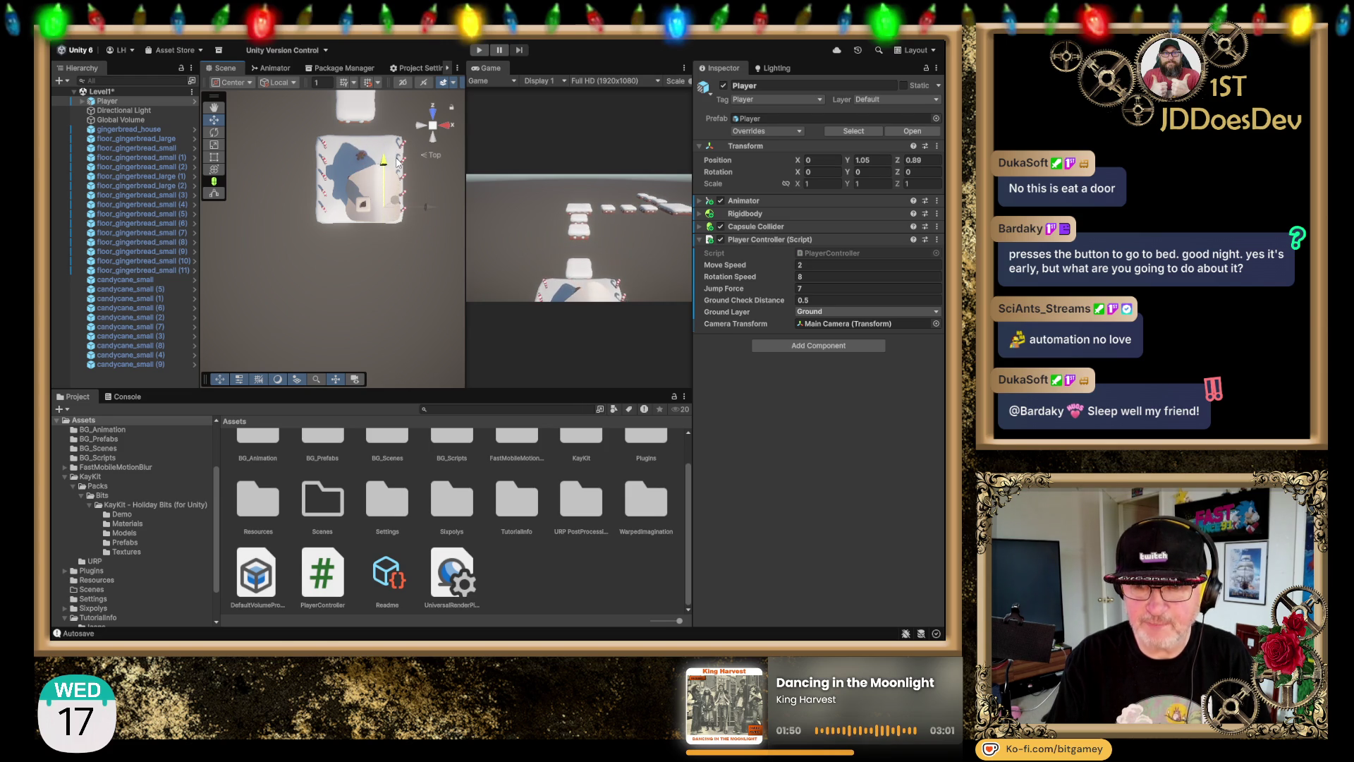
Step: Push the Player forward to Z 1.2, widen the Game view, and start Play mode
drag(398, 149, 398, 149)
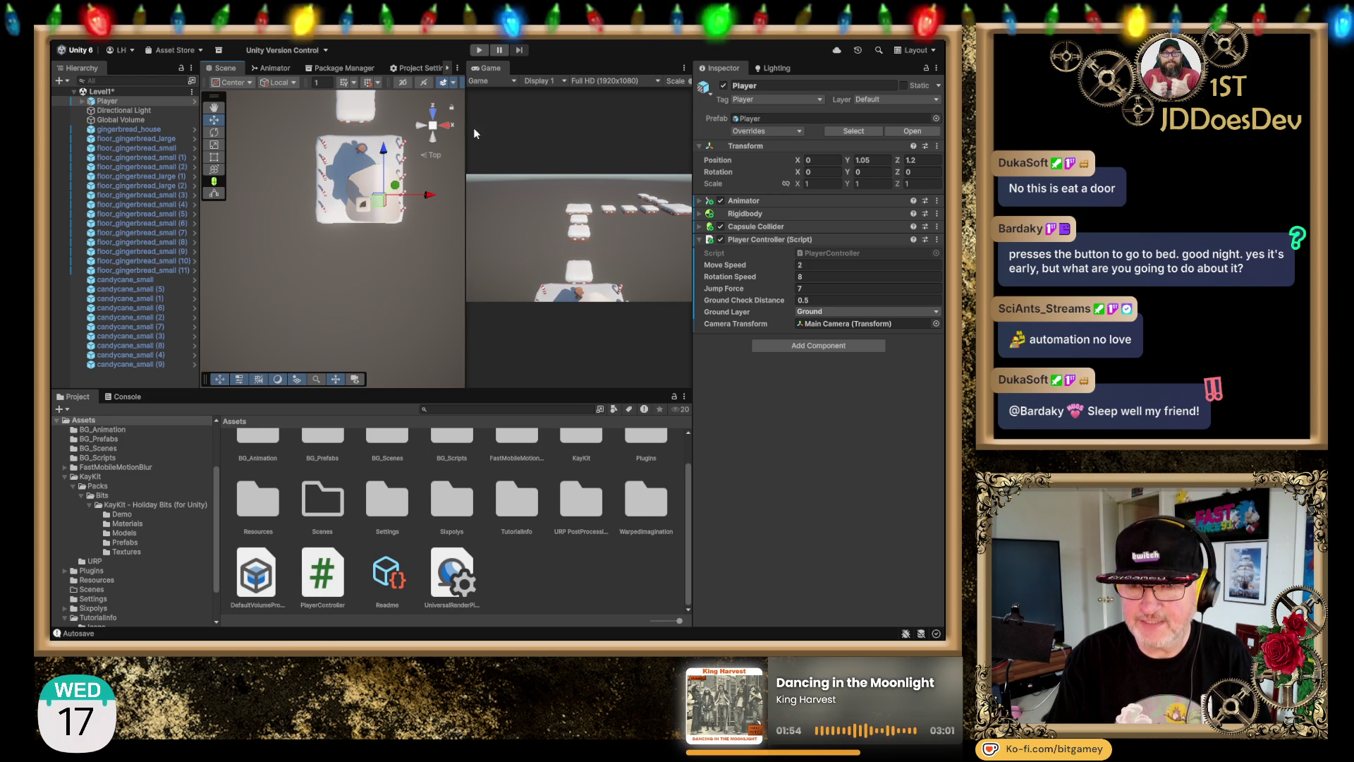
drag(466, 130, 403, 130)
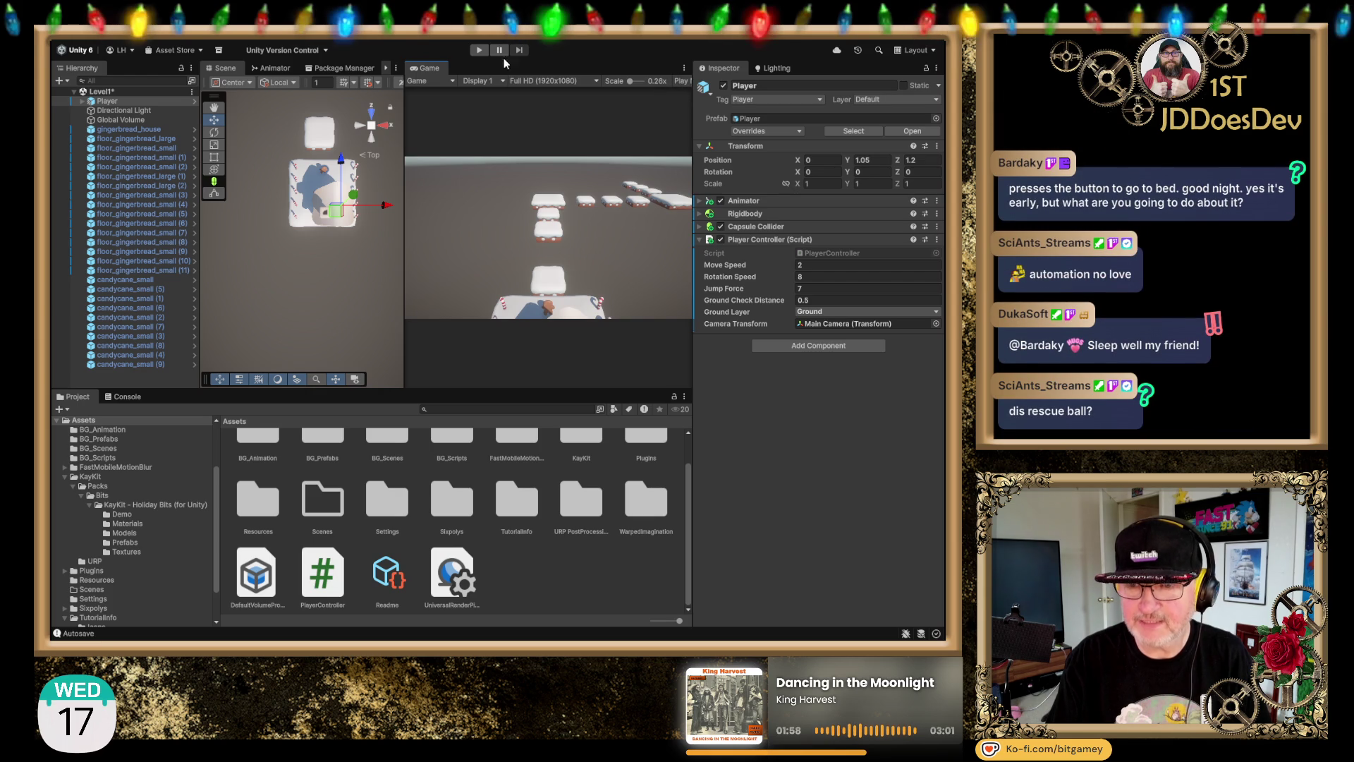
click(479, 50)
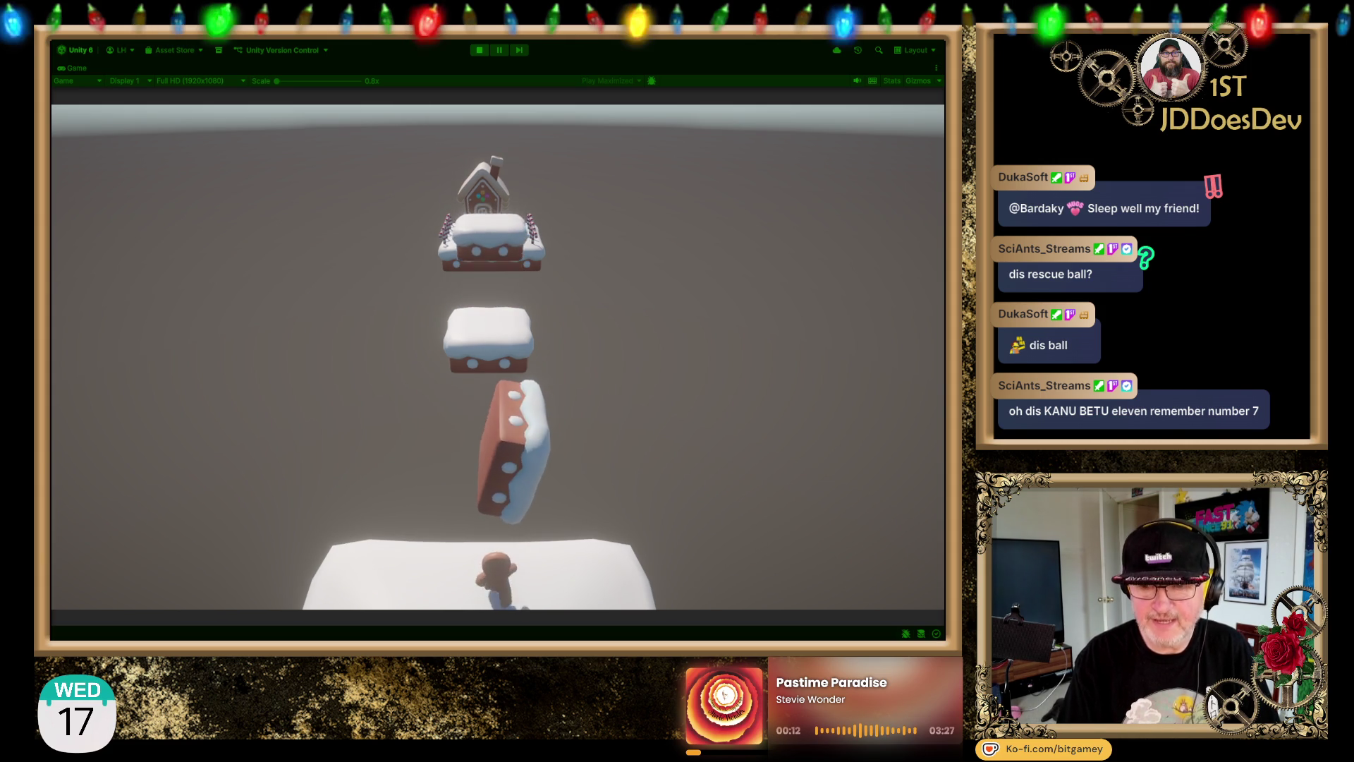
Step: Run the gingerbread man forward toward the platforms, then exit Play mode with Ctrl+P
key(w)
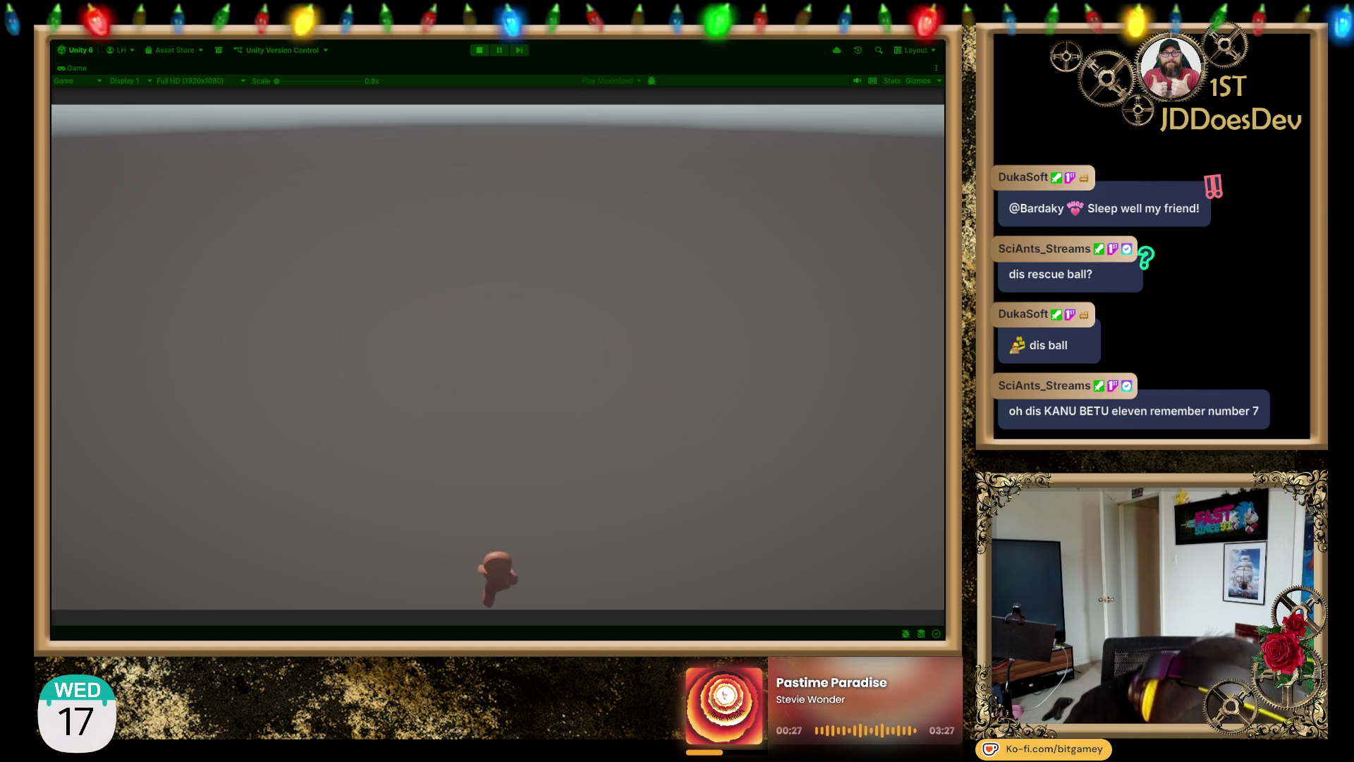
key(ctrl+p)
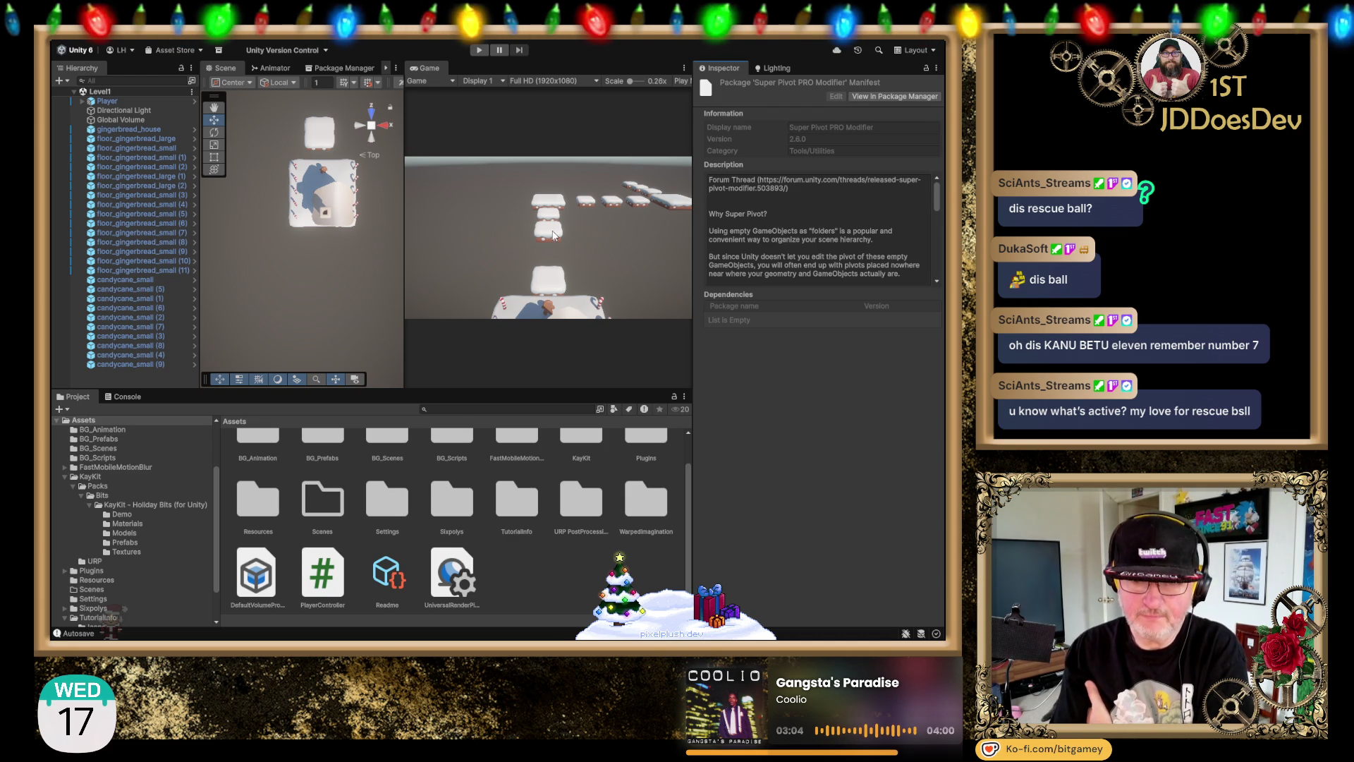
Step: Focus the running Game view preview
click(609, 232)
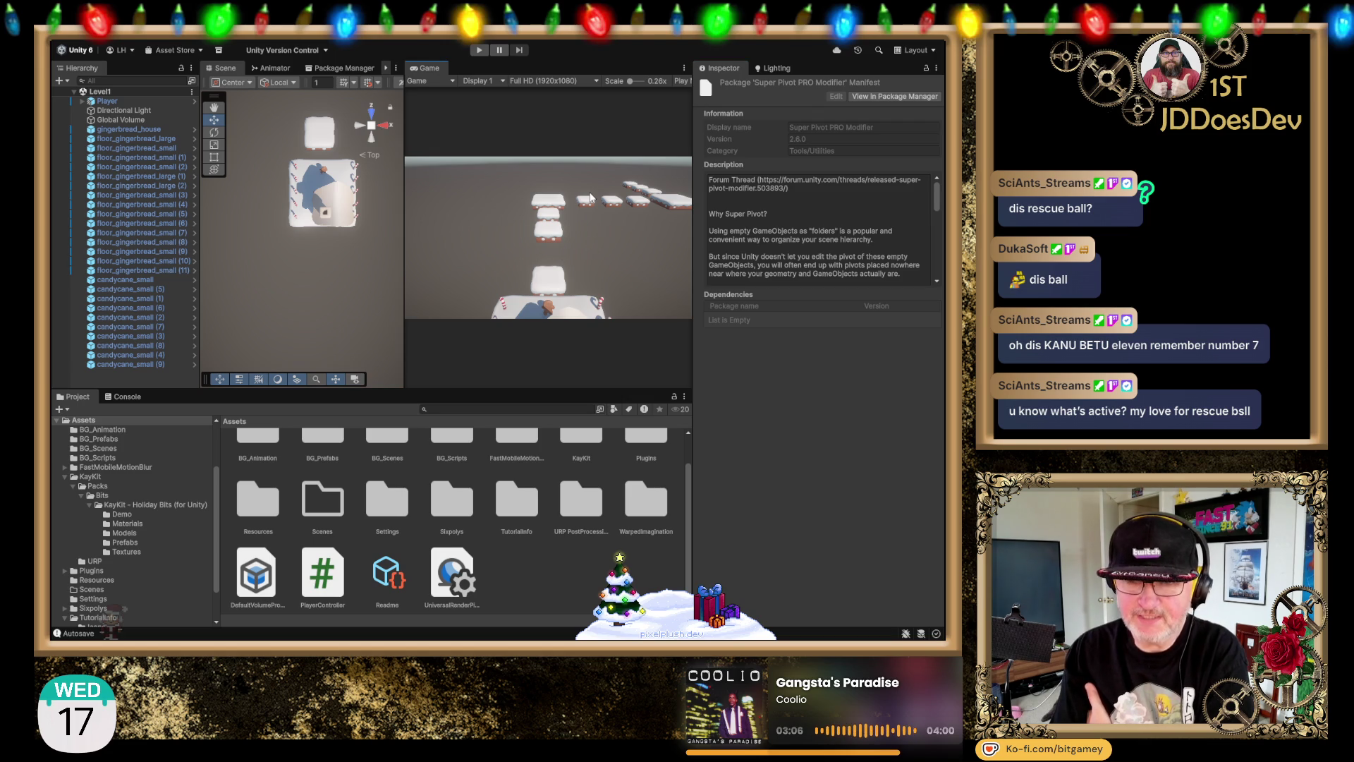
Step: Orbit to an angled perspective, zoom in on the platforms, and select floor_gingerbread_small (3)
mouse_move(302, 328)
mouse_down()
mouse_move(325, 243)
mouse_move(169, 180)
mouse_move(324, 305)
mouse_move(282, 332)
mouse_move(295, 350)
mouse_move(321, 227)
mouse_move(359, 279)
mouse_move(298, 260)
mouse_up()
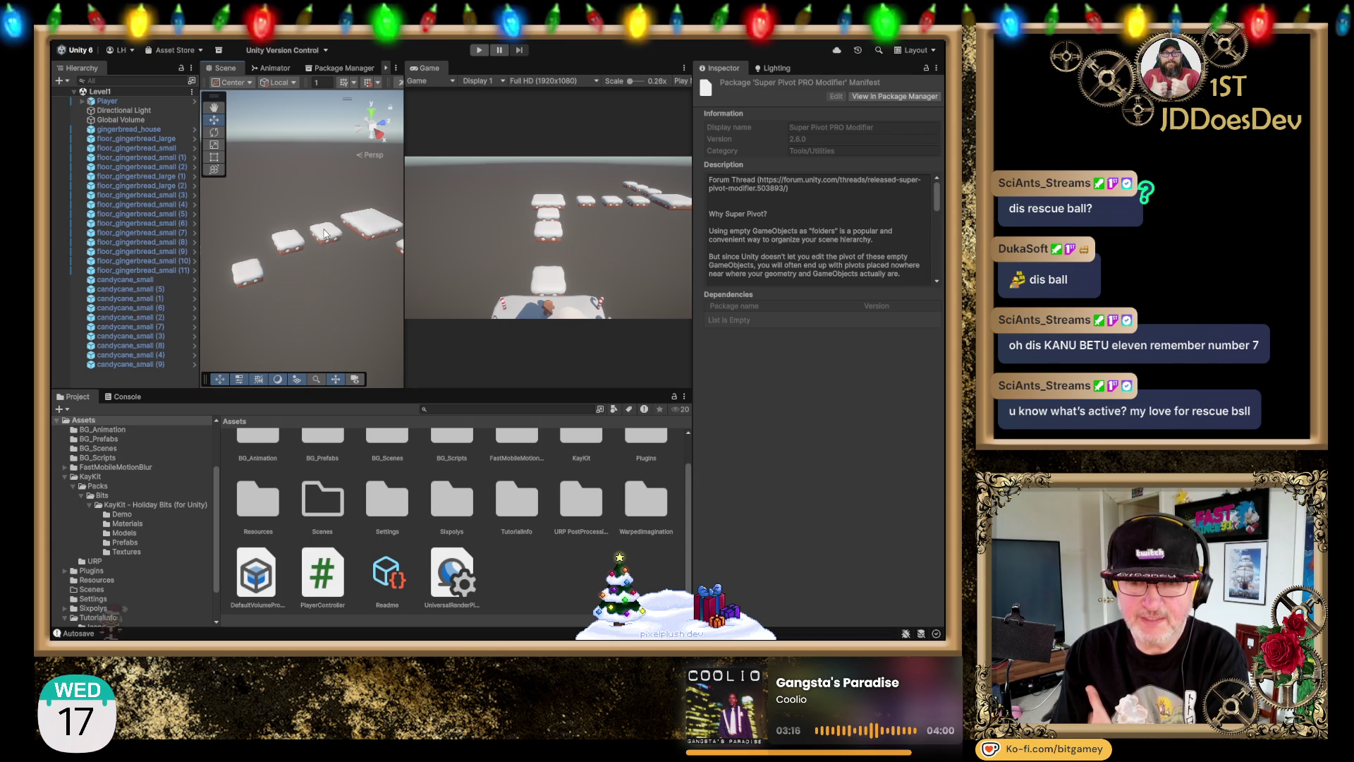
scroll(323, 234, up, 1)
scroll(324, 234, up, 3)
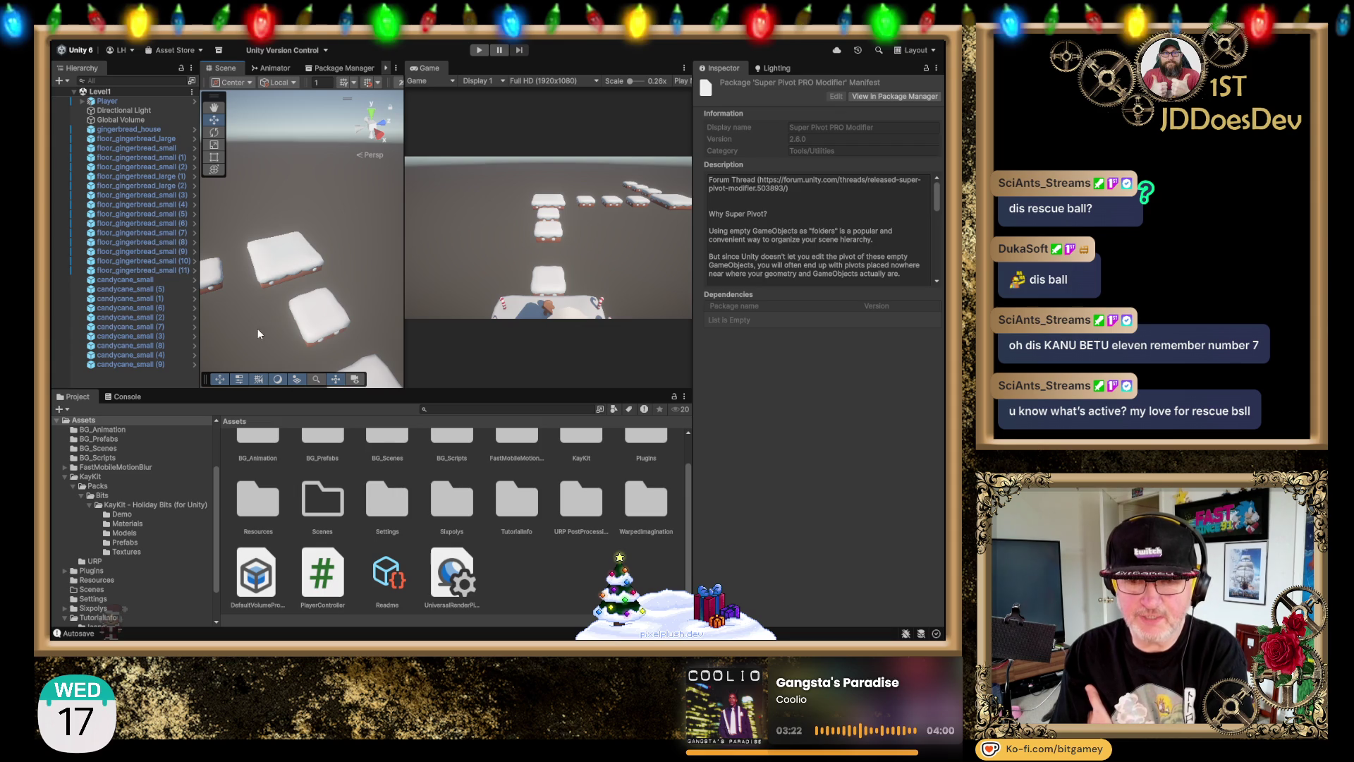
click(315, 282)
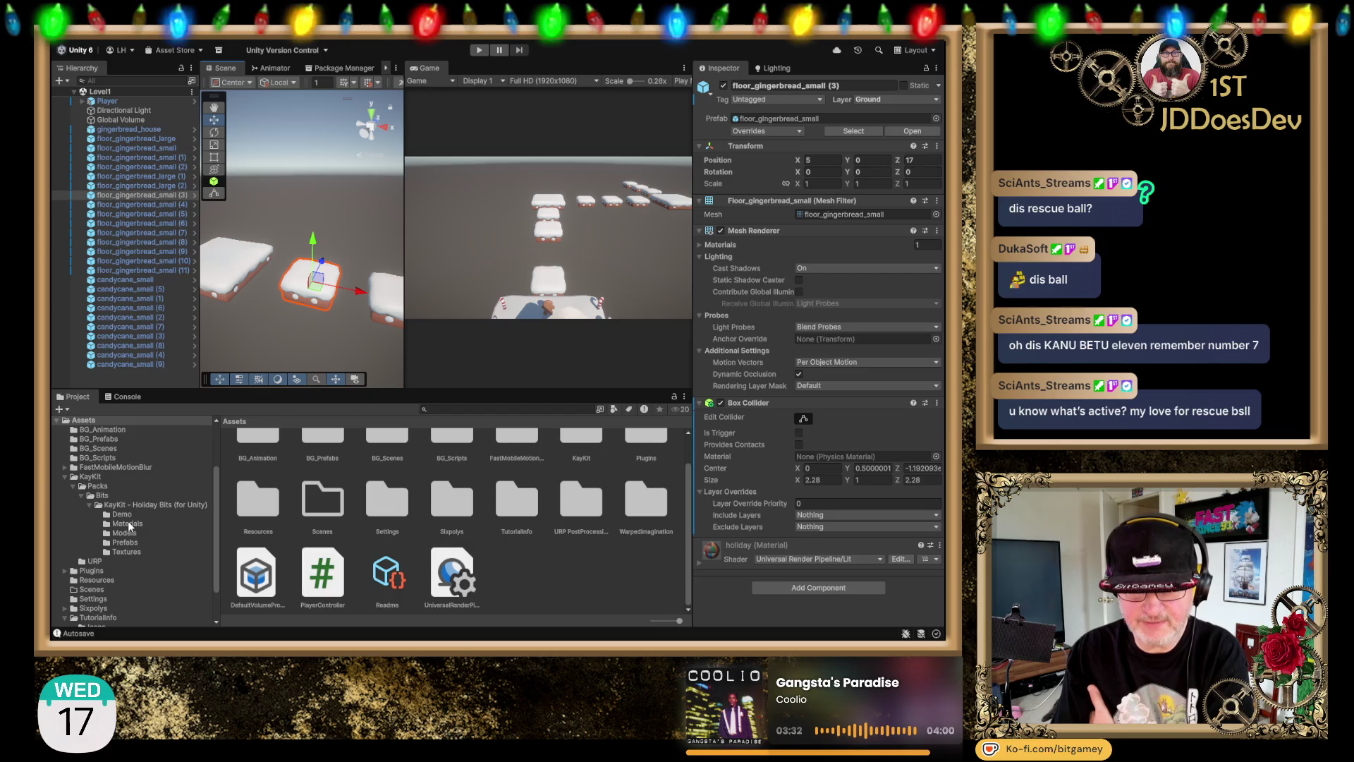
Step: Open the KayKit Holiday Bits Prefabs folder, scroll the grid, and select door_gingerbread
click(136, 543)
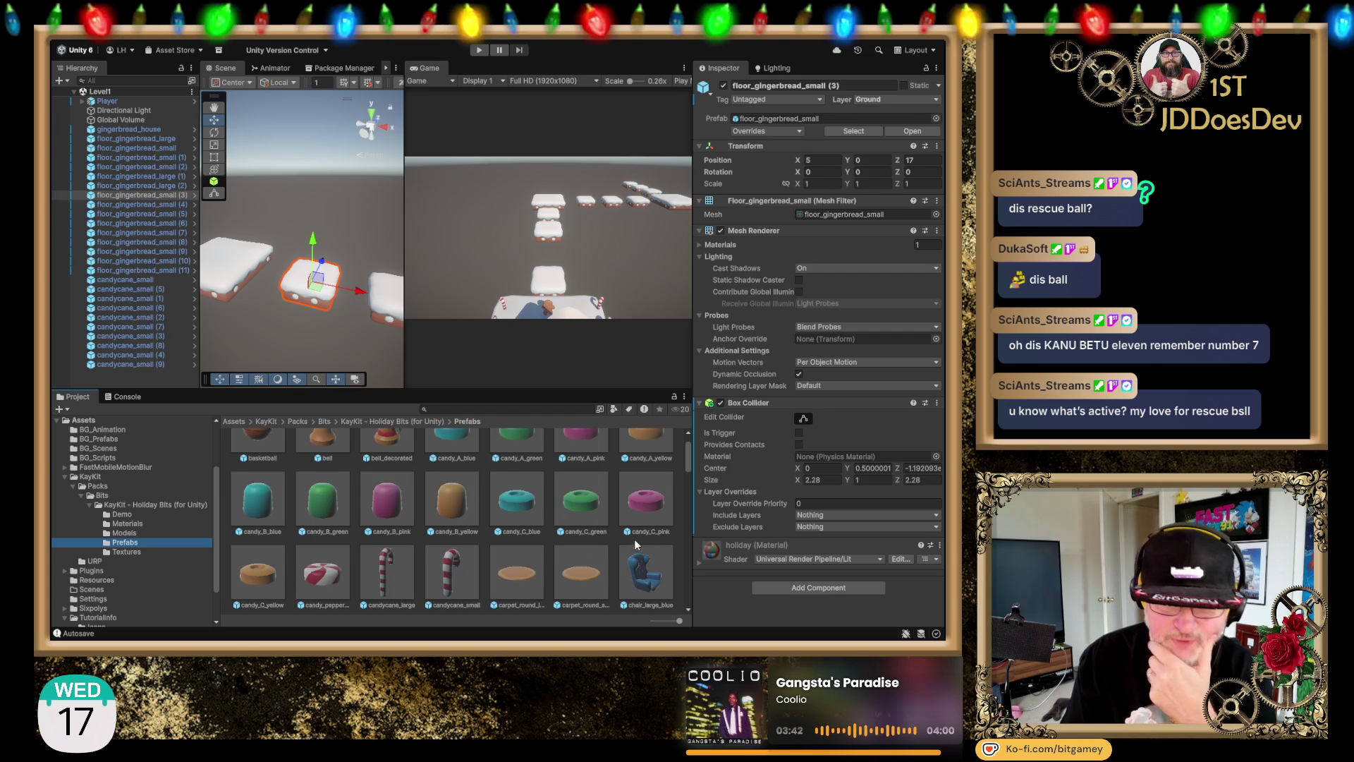
scroll(629, 532, down, 3)
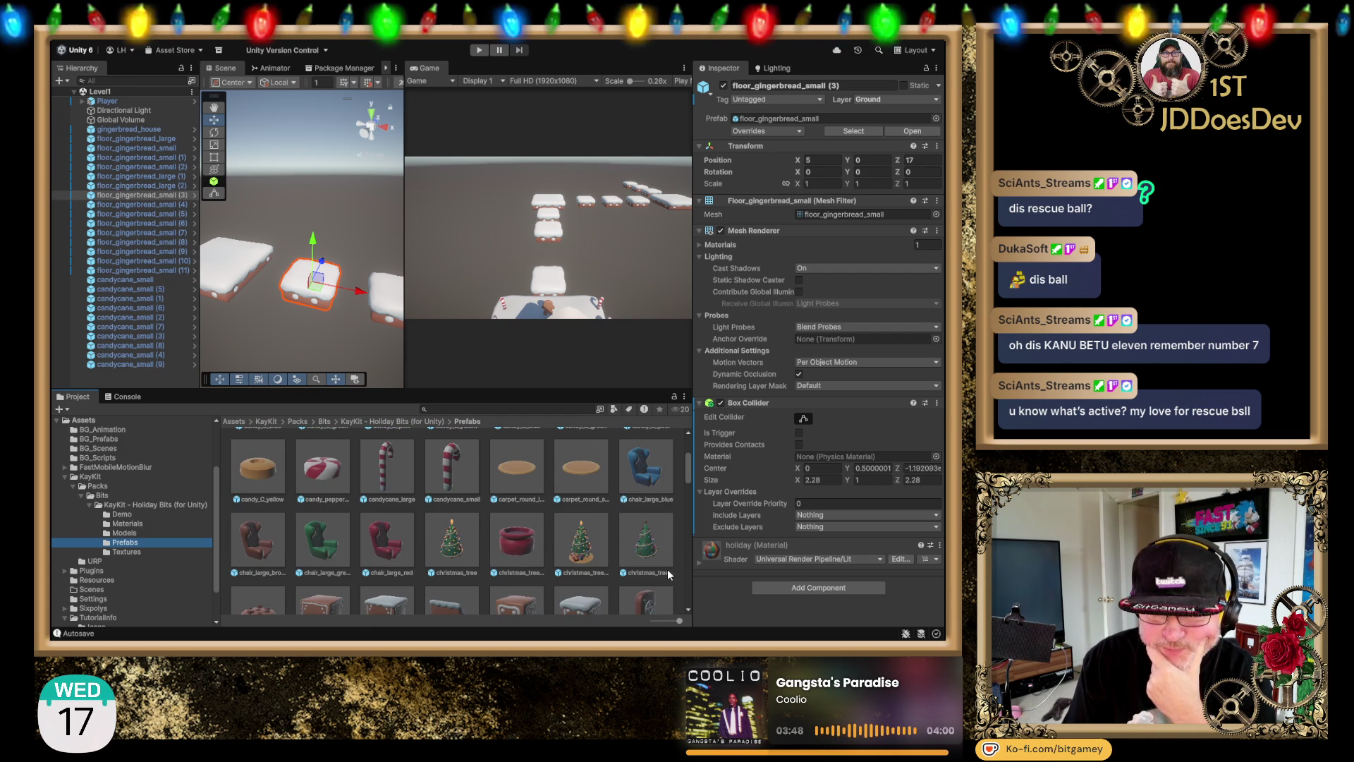
scroll(667, 569, down, 2)
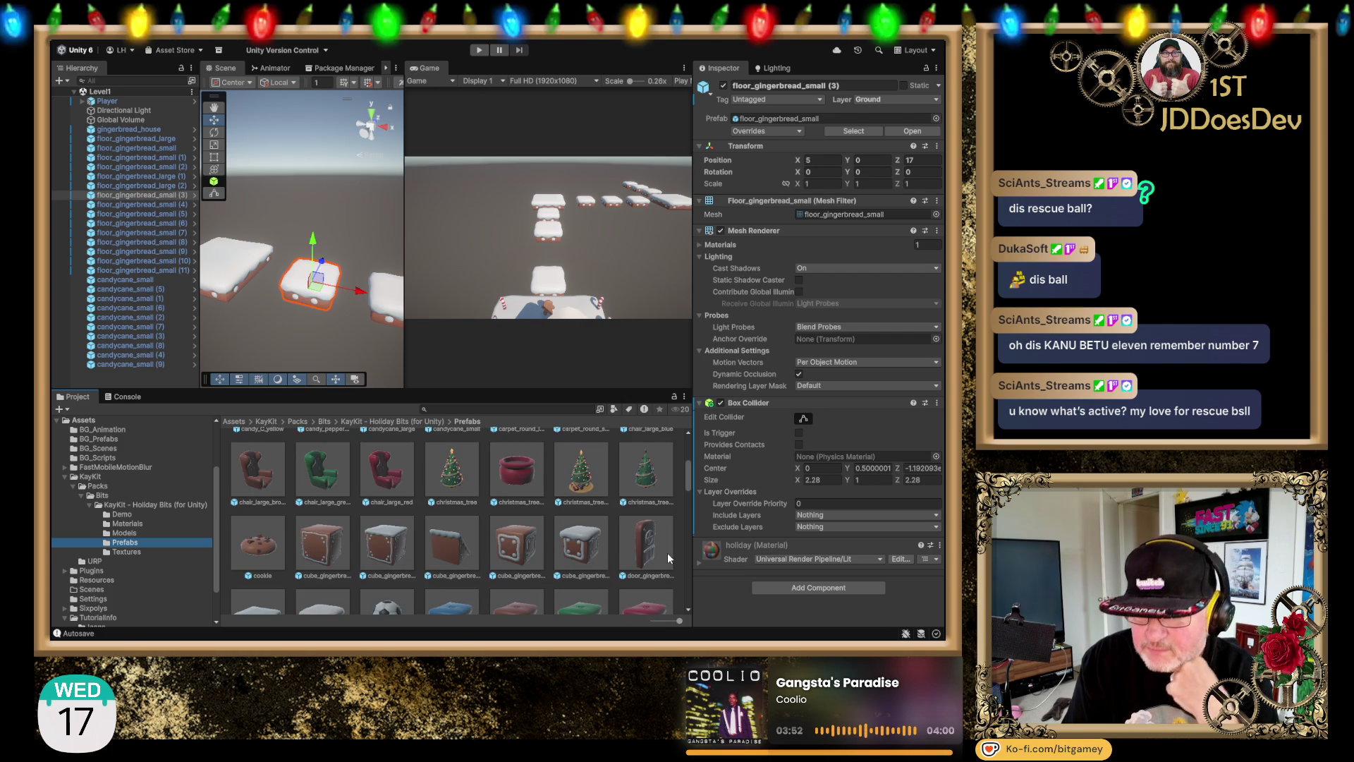
click(663, 547)
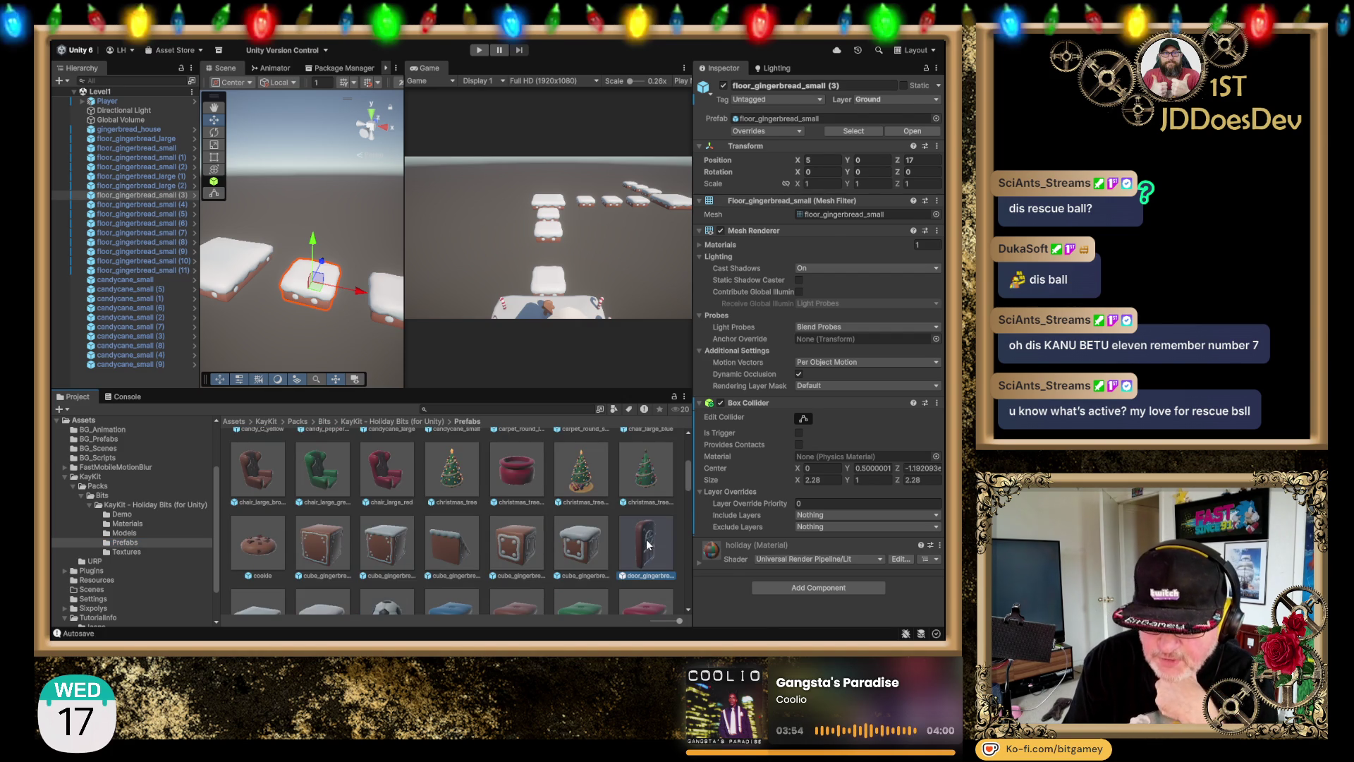
Step: Browse the Holiday Bits prefabs, previewing the door and roof pieces, and select snowball_cannon
mouse_move(819, 478)
mouse_down()
mouse_move(712, 476)
mouse_move(717, 429)
mouse_move(734, 454)
mouse_move(804, 474)
mouse_move(754, 485)
mouse_up()
scroll(606, 488, down, 2)
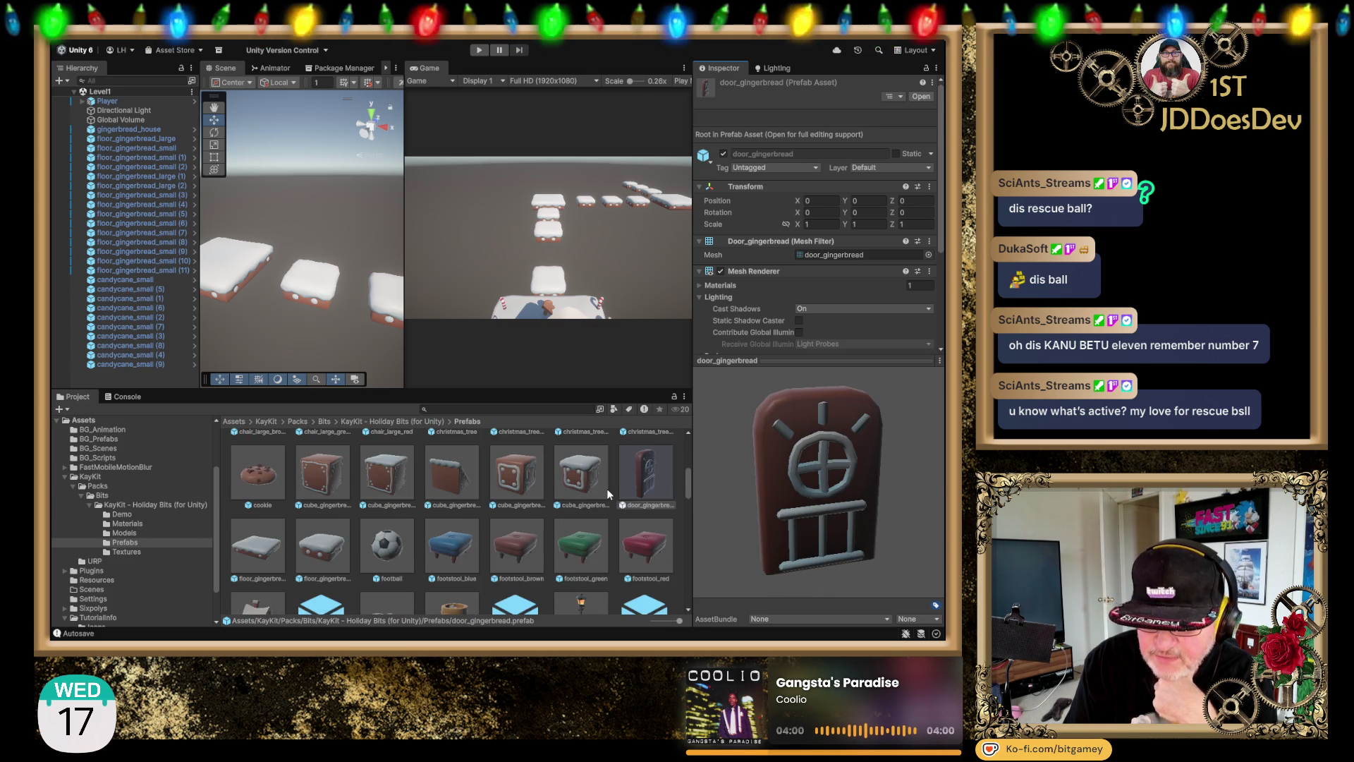
scroll(600, 488, down, 1)
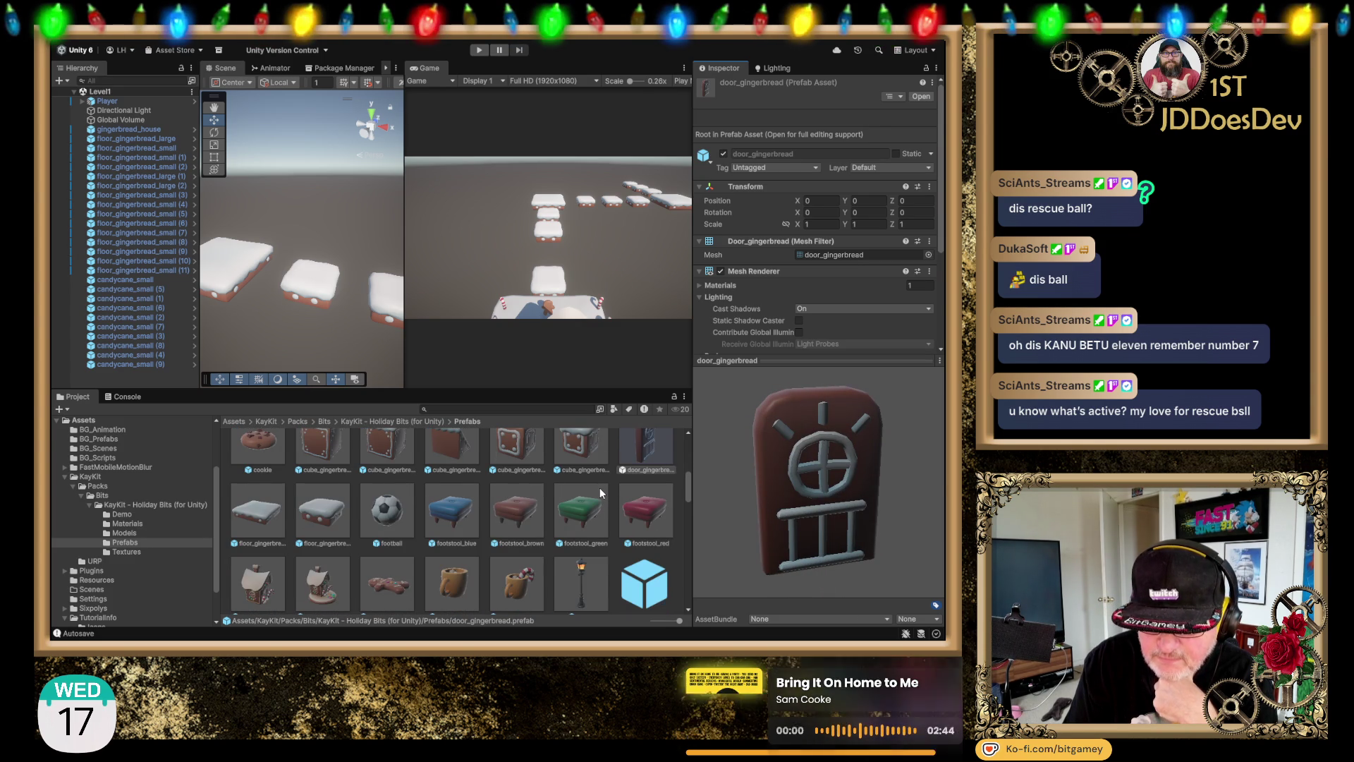
scroll(600, 488, down, 1)
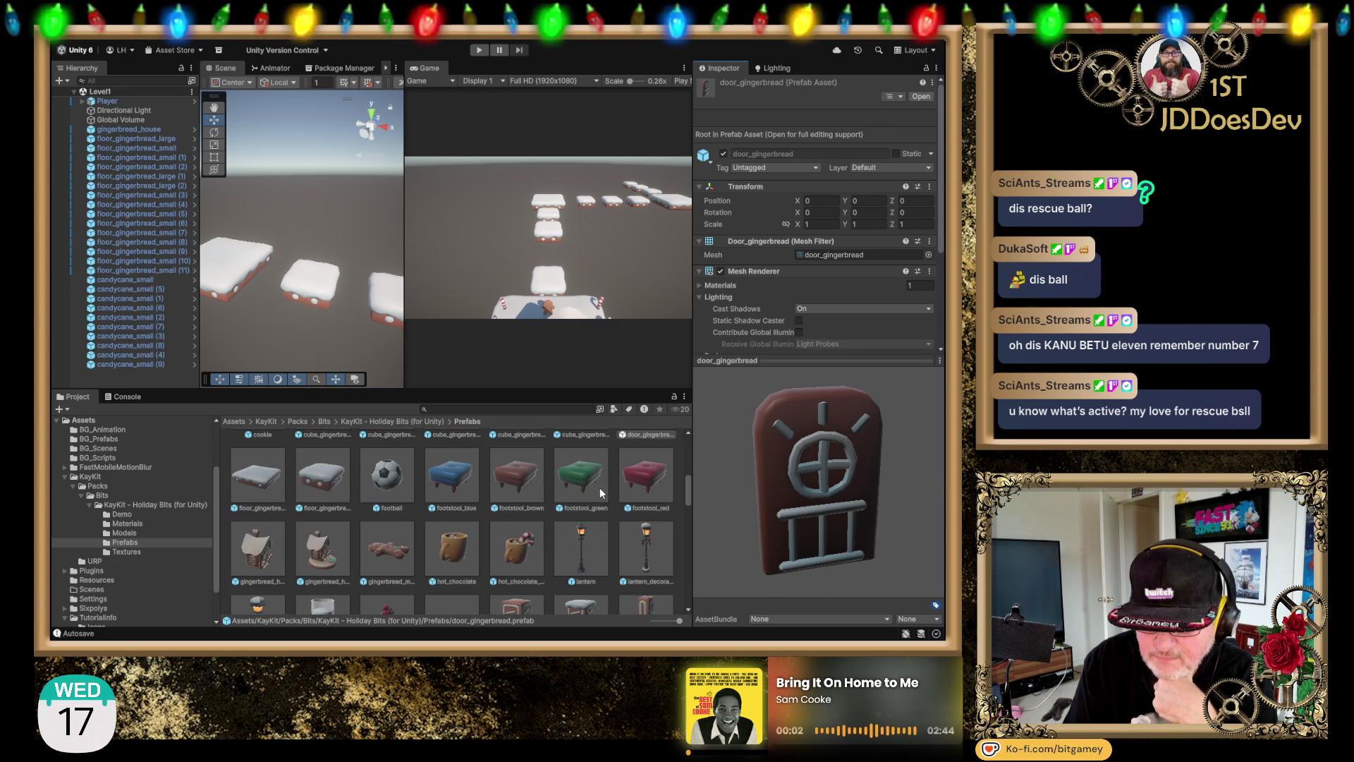
scroll(599, 488, down, 1)
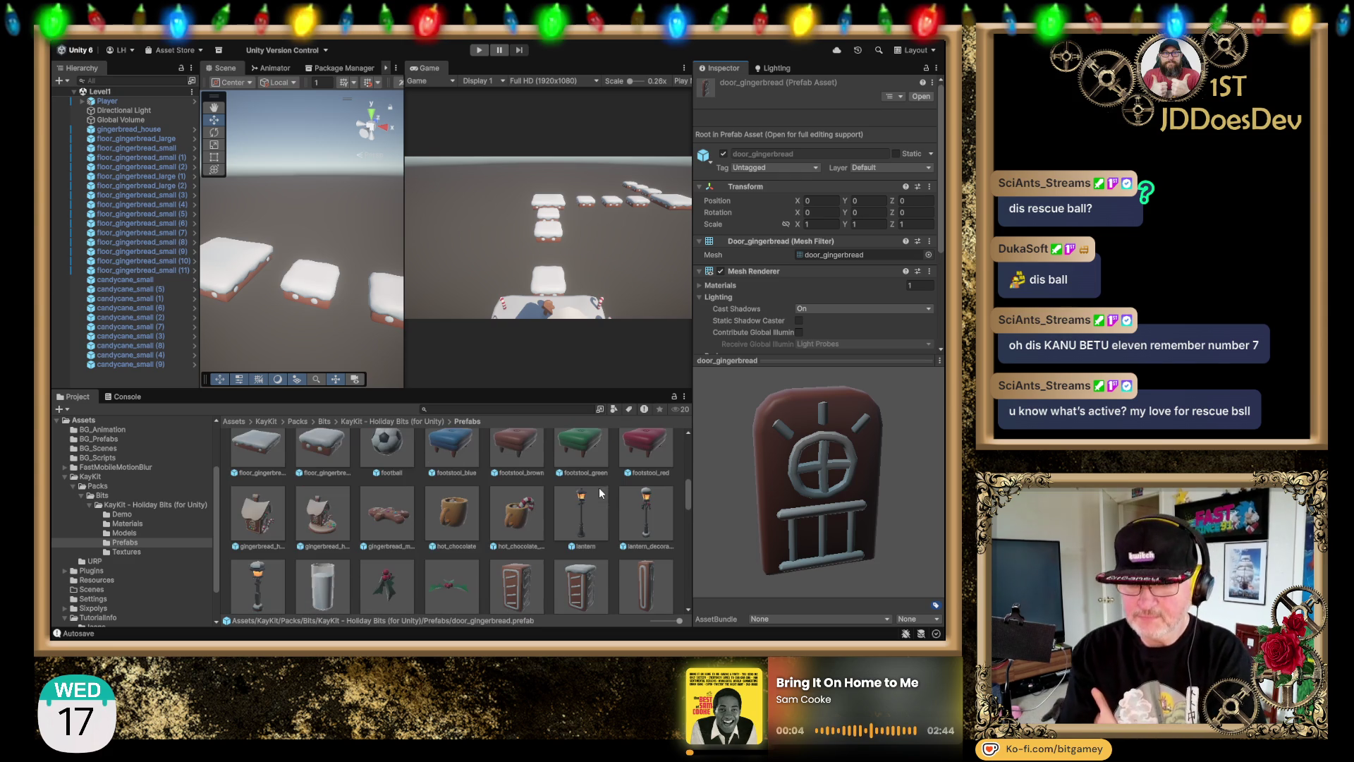
scroll(557, 514, down, 1)
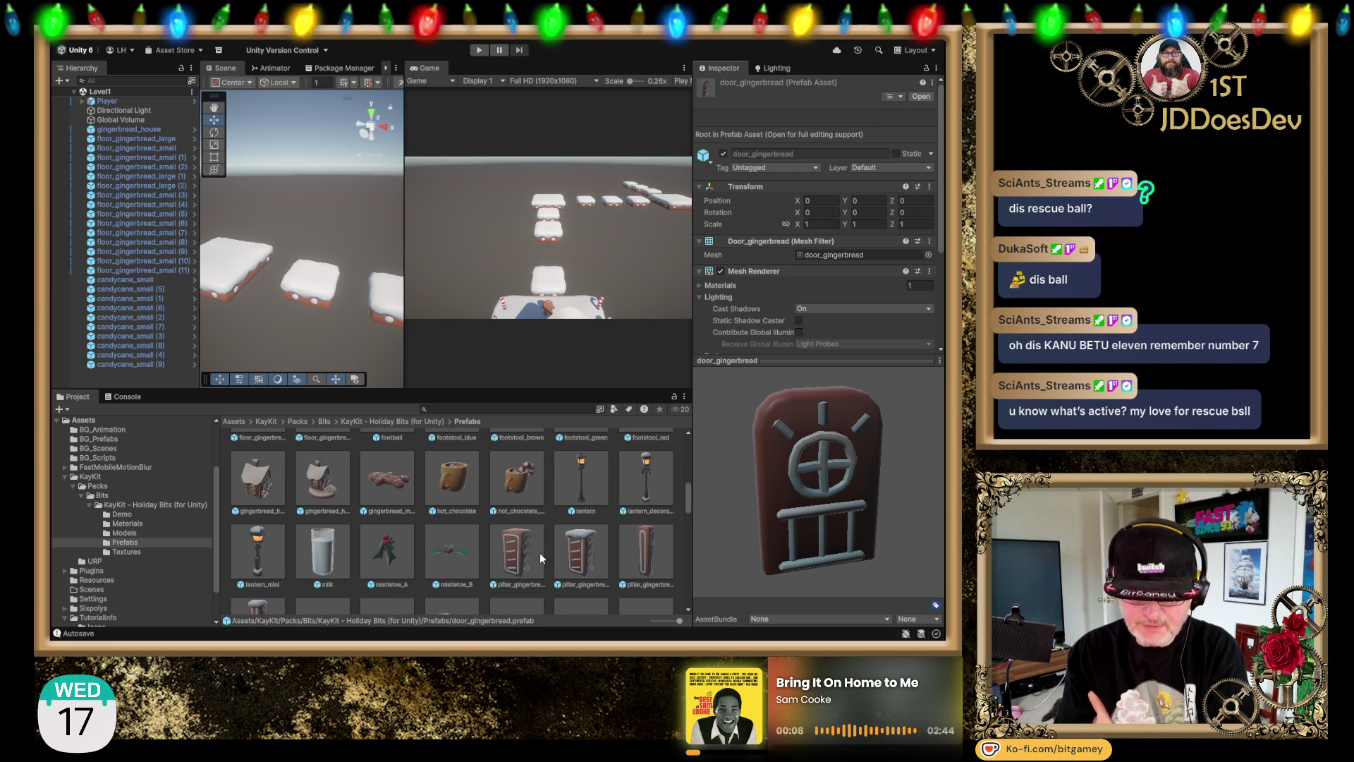
scroll(566, 515, down, 2)
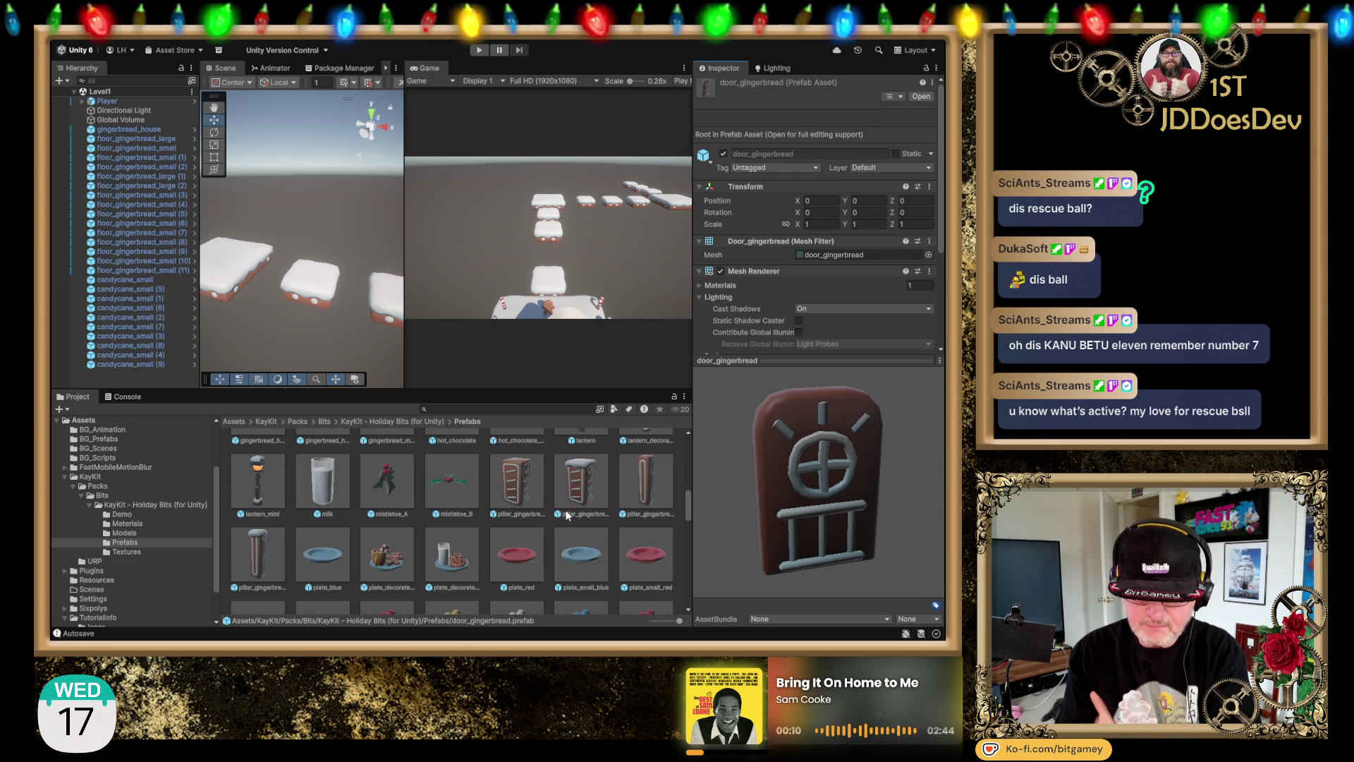
scroll(570, 534, down, 2)
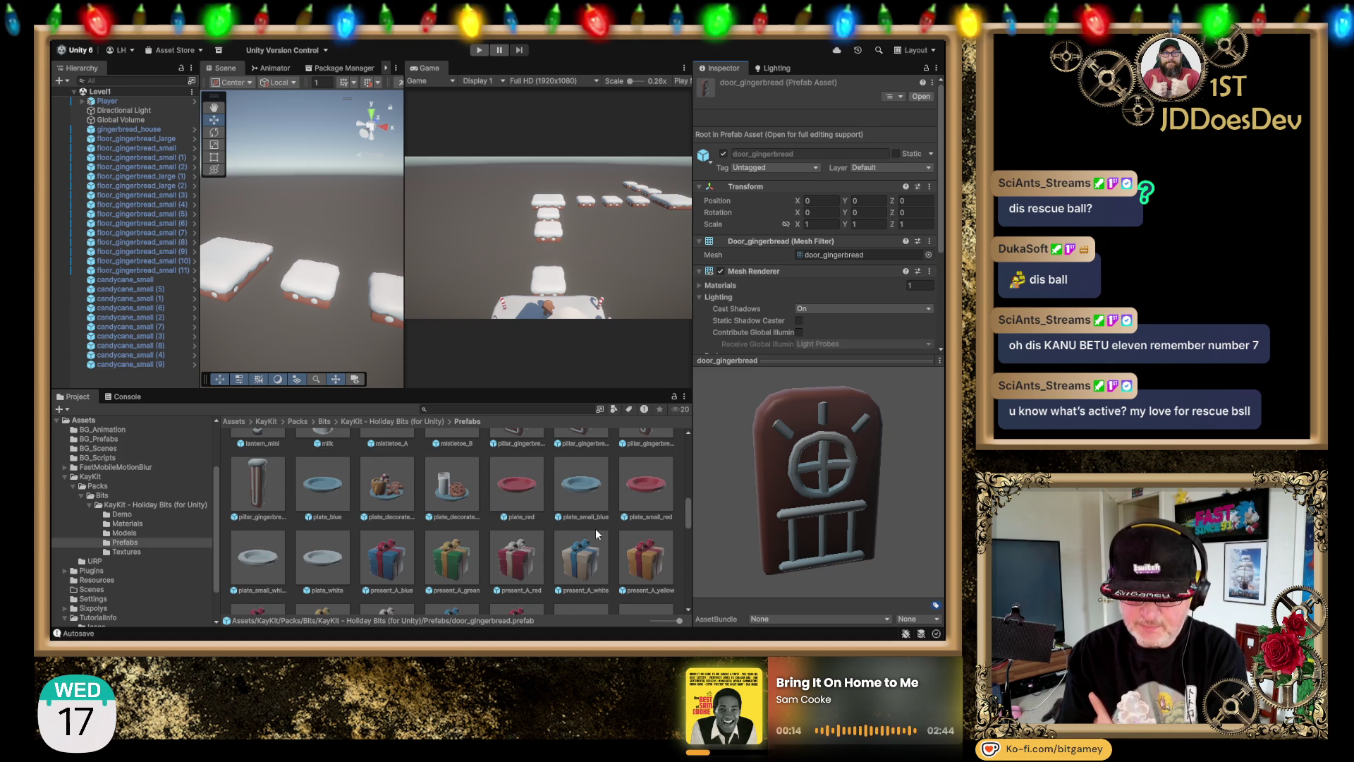
scroll(595, 534, down, 1)
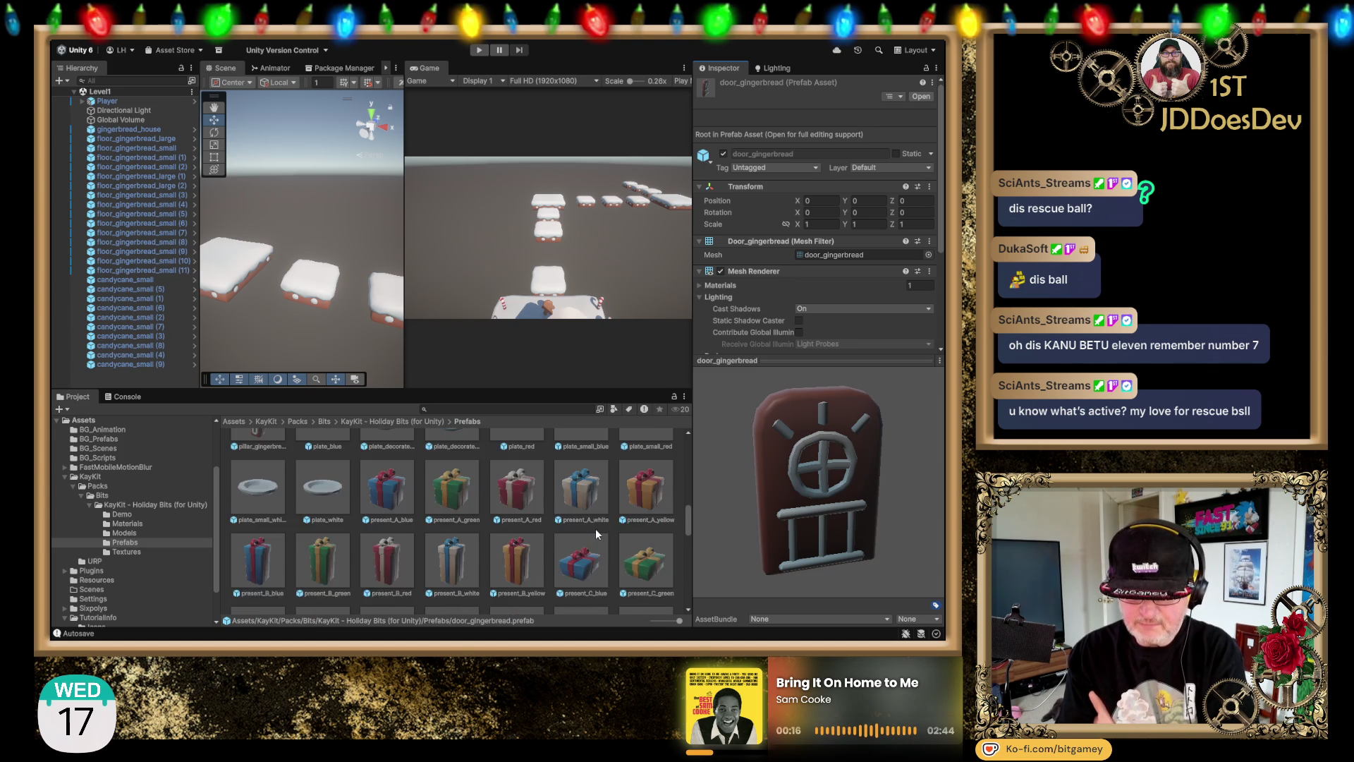
scroll(596, 534, down, 3)
scroll(595, 534, down, 4)
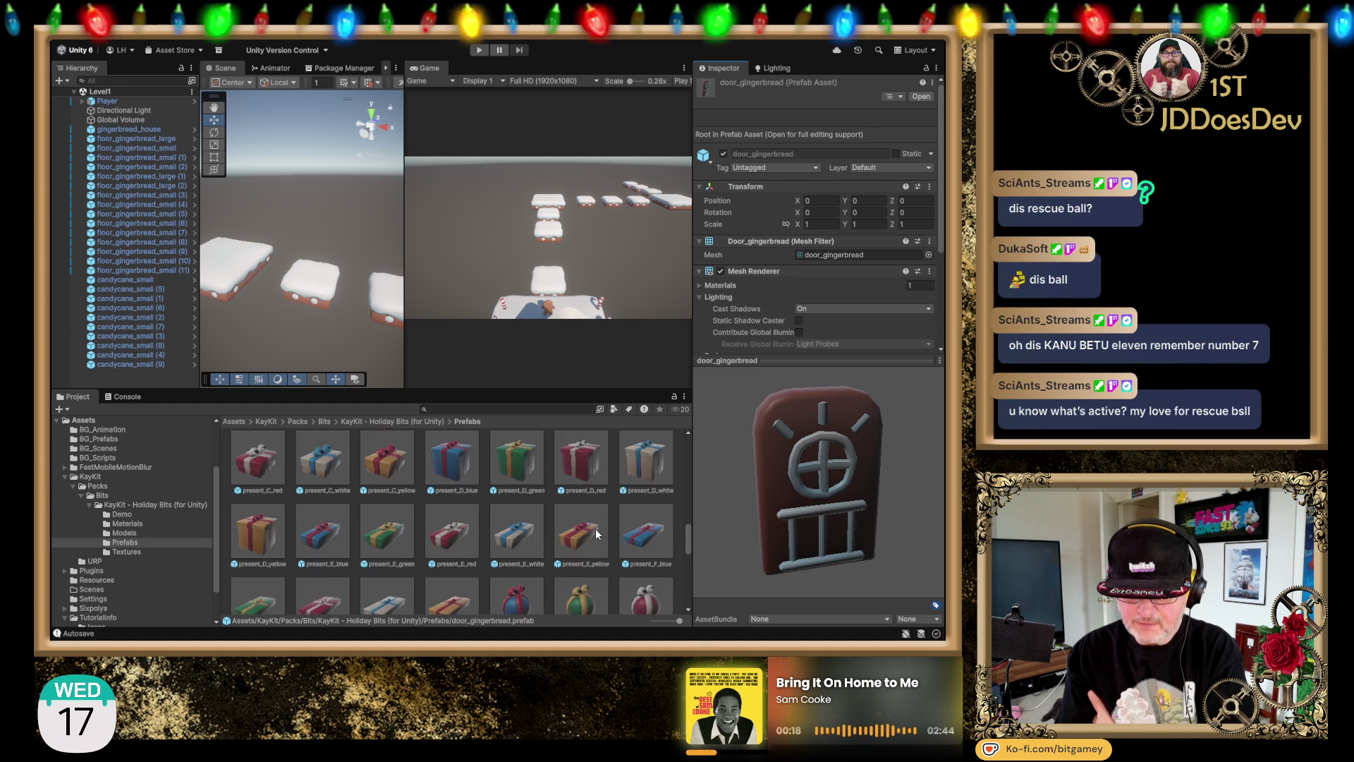
scroll(595, 534, down, 2)
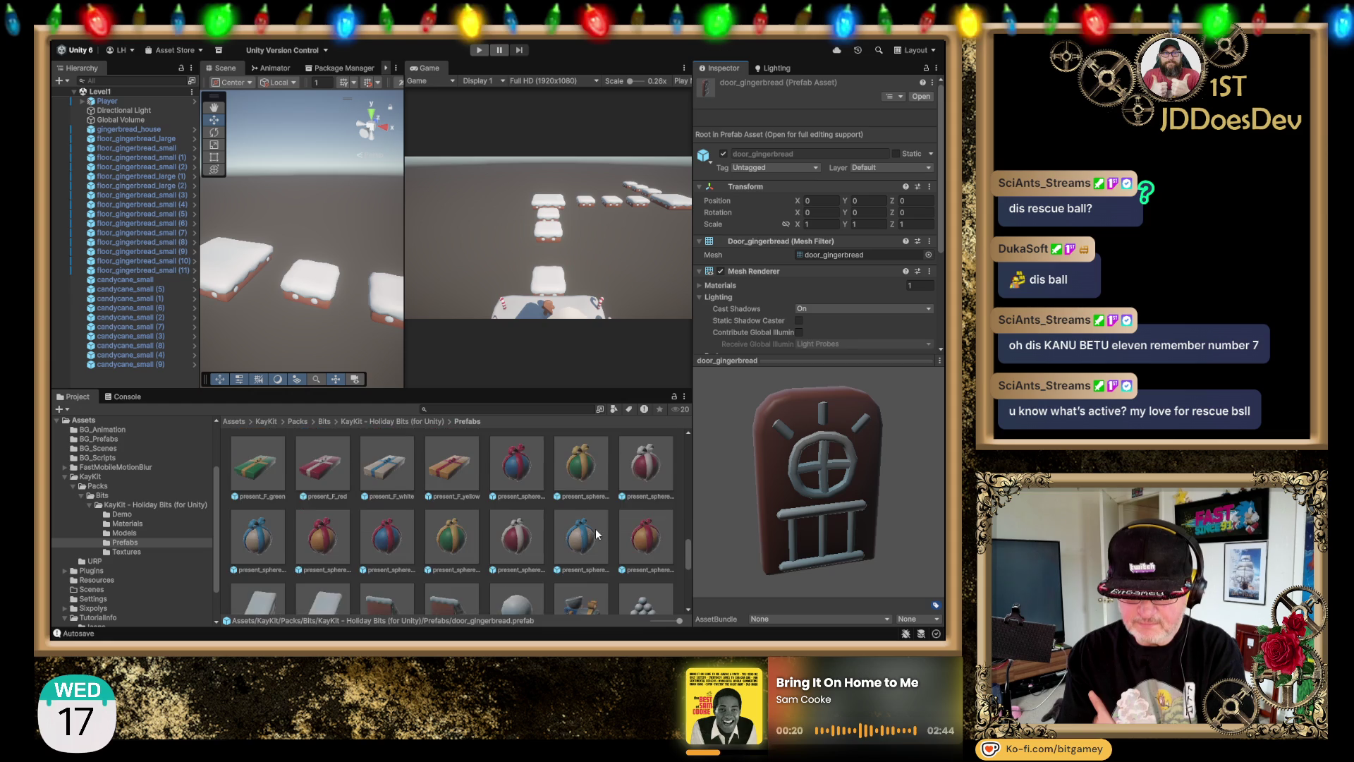
scroll(596, 534, down, 2)
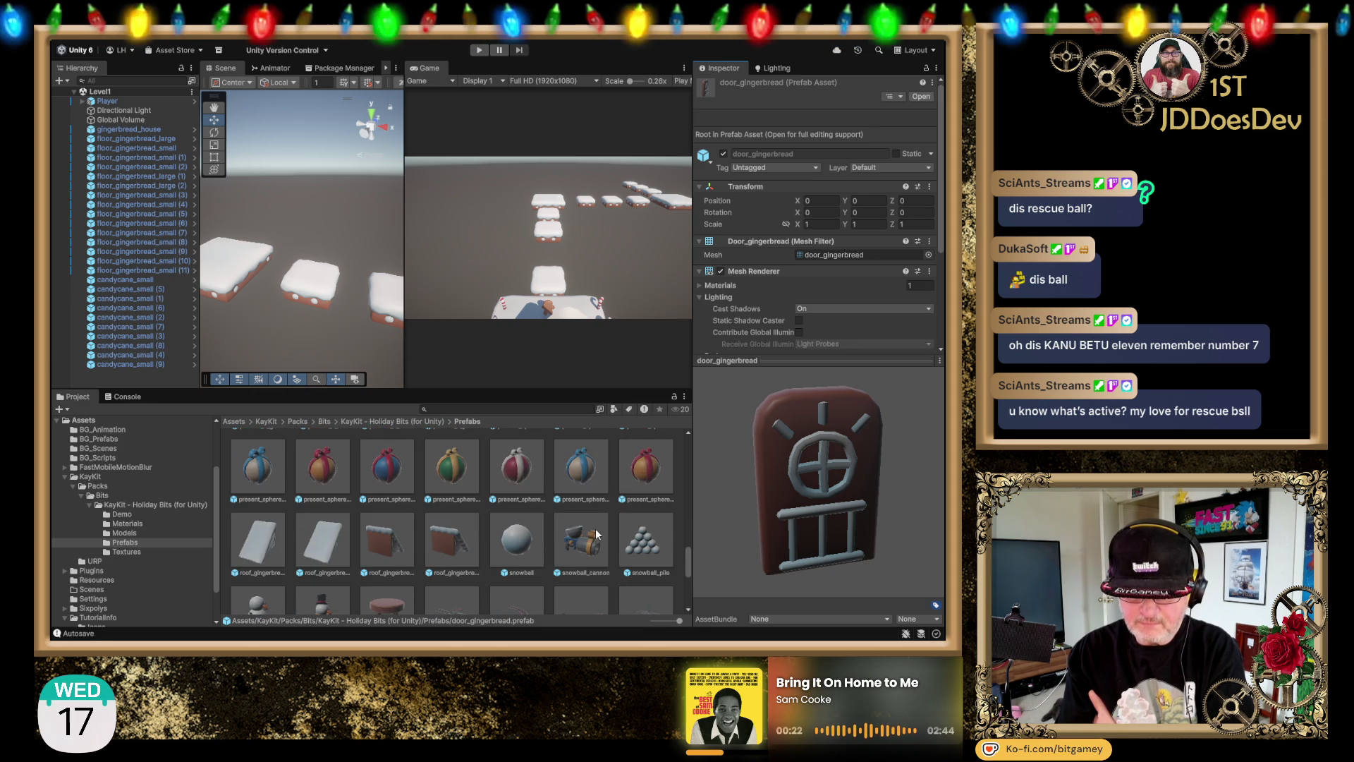
mouse_move(862, 525)
mouse_down()
mouse_move(709, 441)
mouse_move(678, 461)
mouse_move(773, 496)
mouse_move(911, 513)
mouse_up()
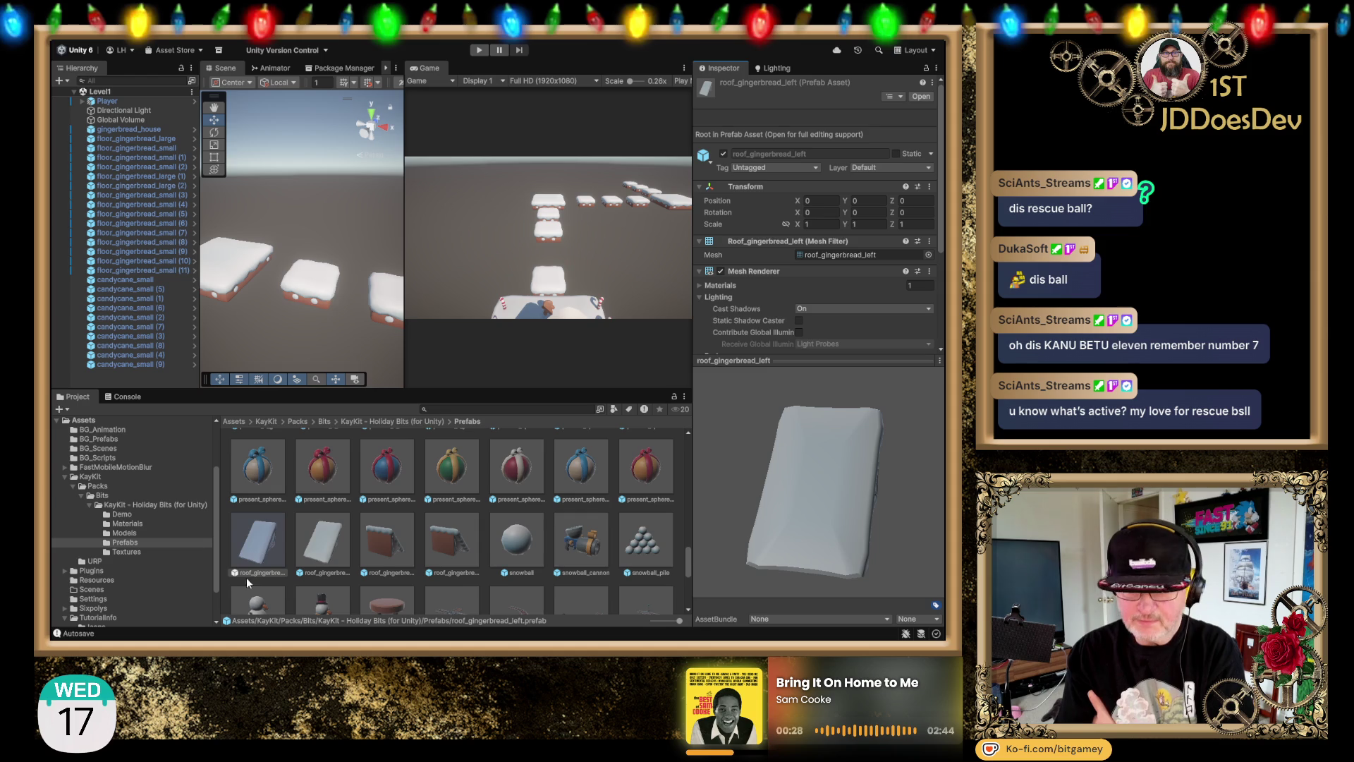
click(578, 537)
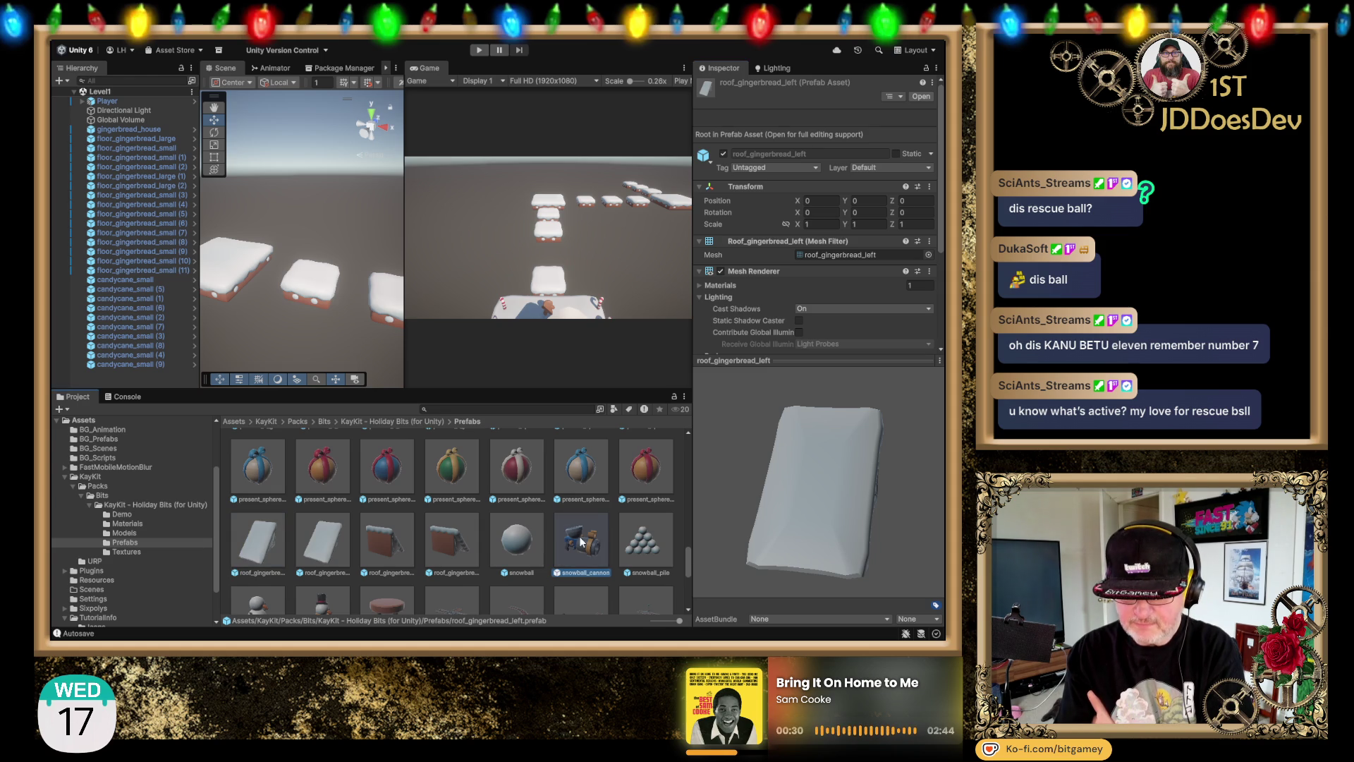
mouse_move(817, 539)
mouse_down()
mouse_move(942, 451)
mouse_move(944, 423)
mouse_up()
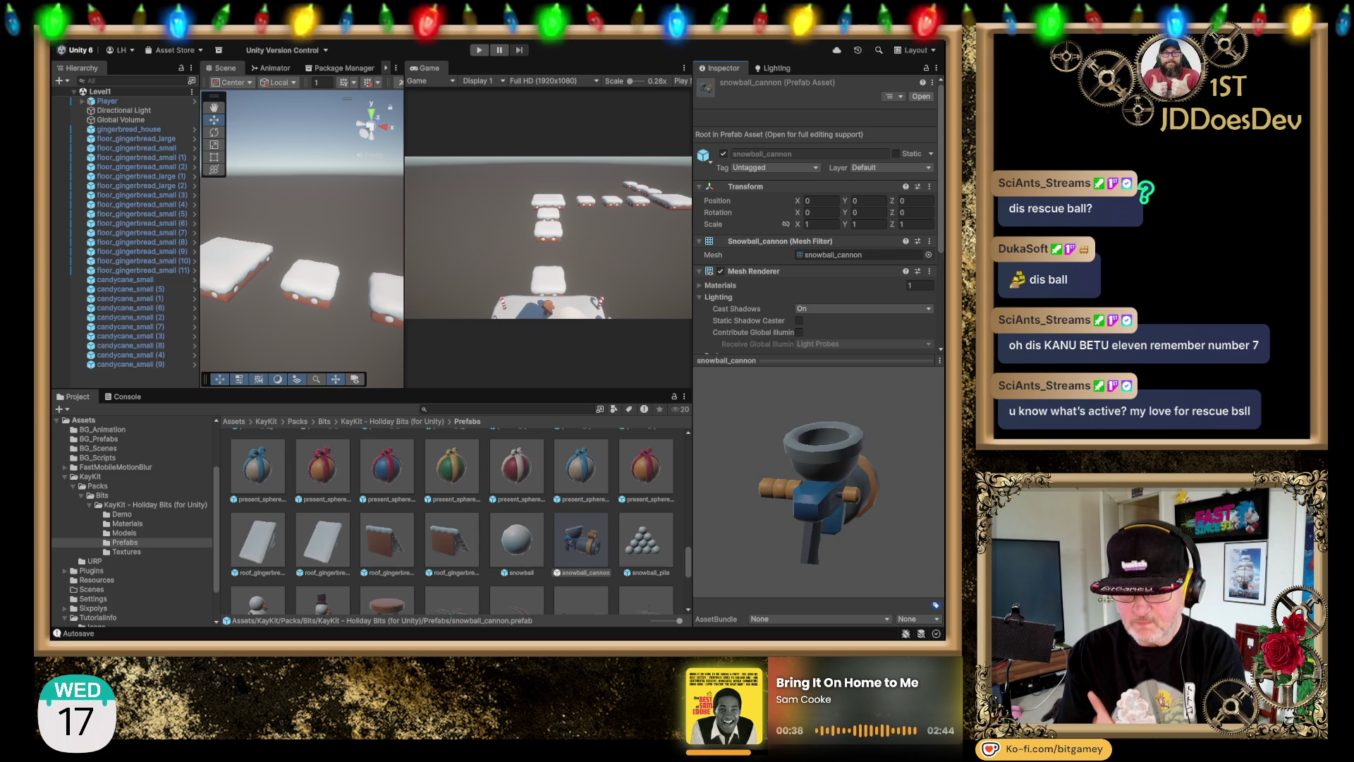
Step: Place a snowball_cannon on a platform, scale it to 2, and shift it back along Z
mouse_move(597, 536)
mouse_down()
mouse_move(578, 540)
mouse_move(289, 311)
mouse_move(312, 282)
mouse_up()
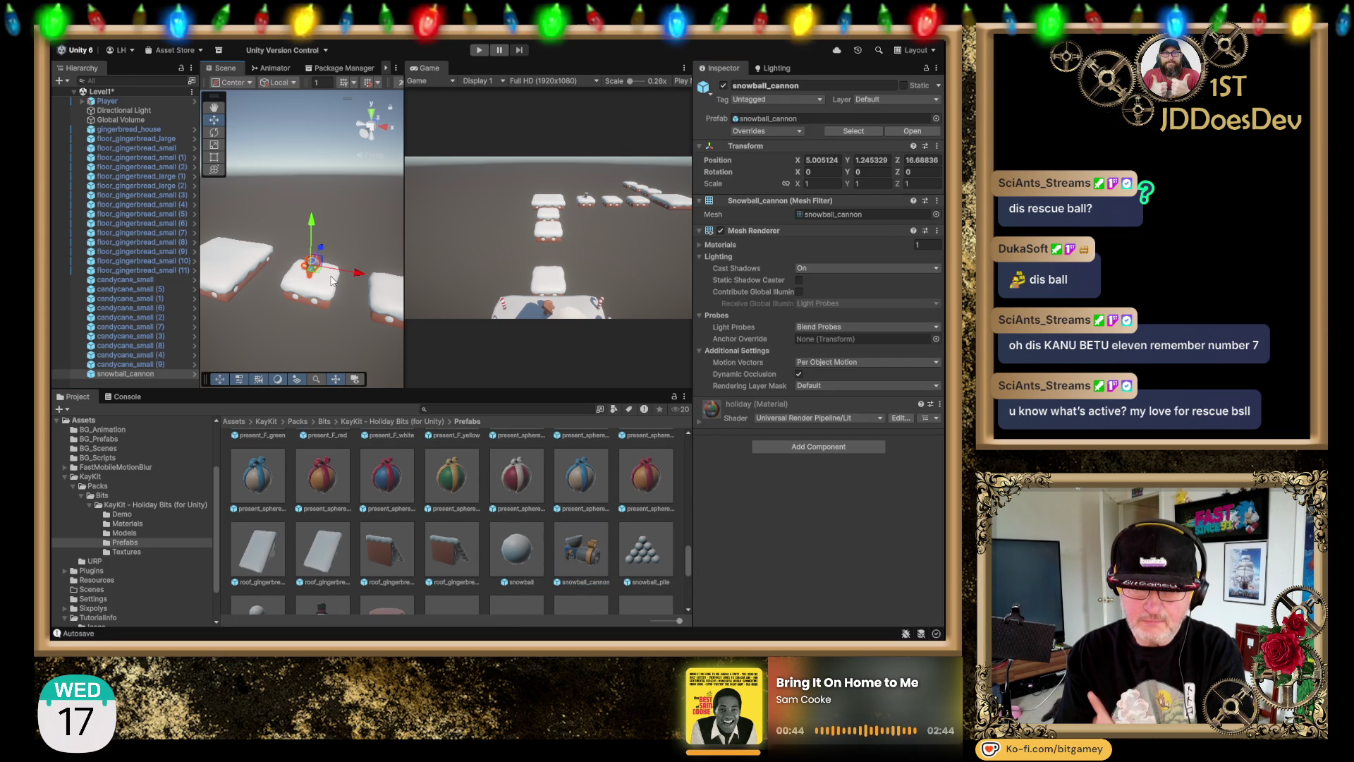
key(f)
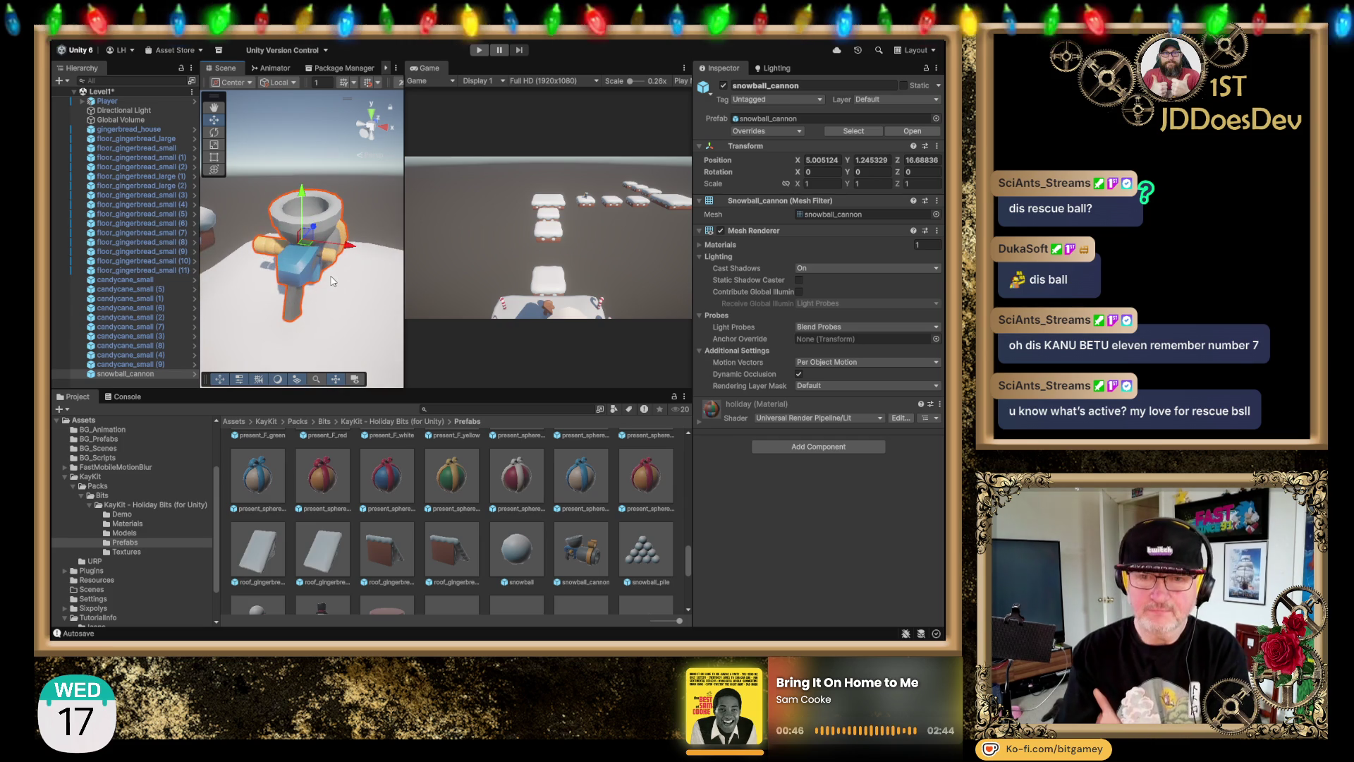
scroll(275, 294, down, 5)
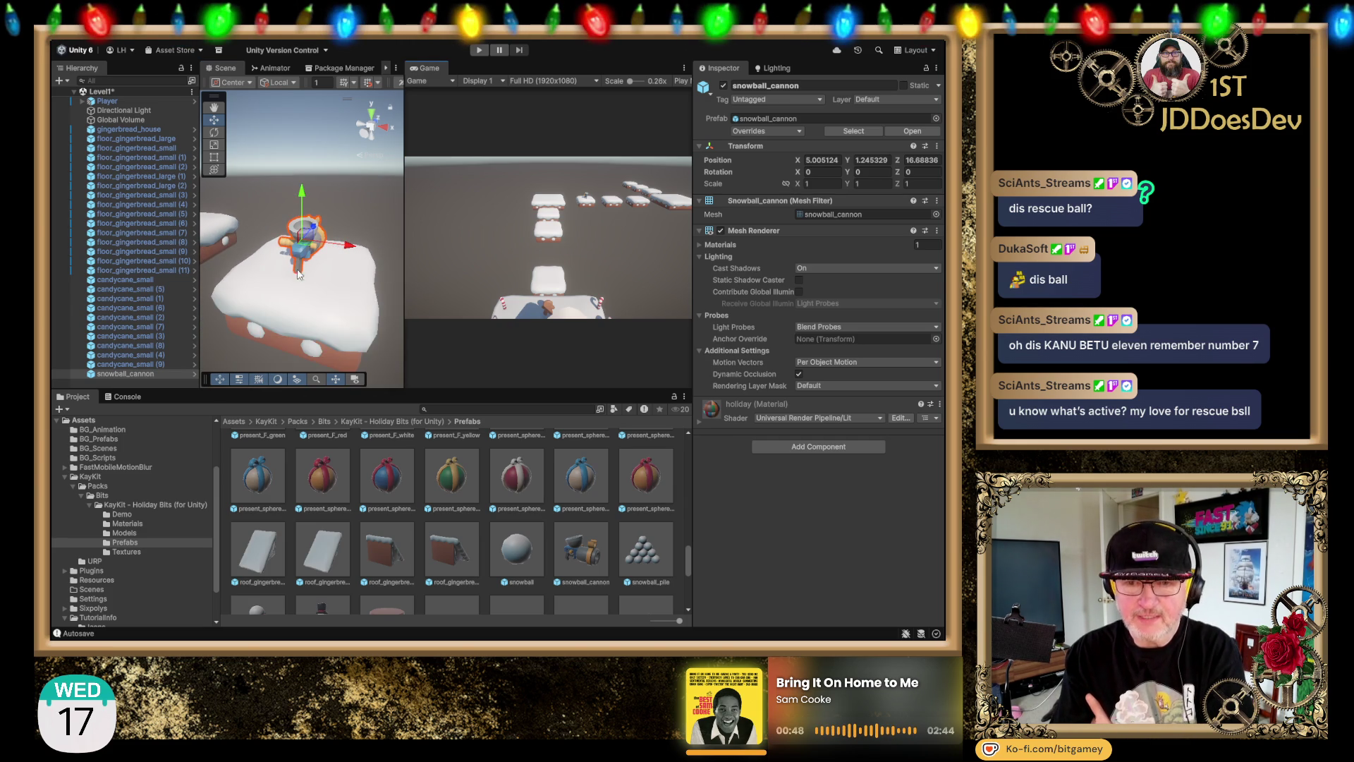
scroll(297, 275, up, 1)
click(819, 184)
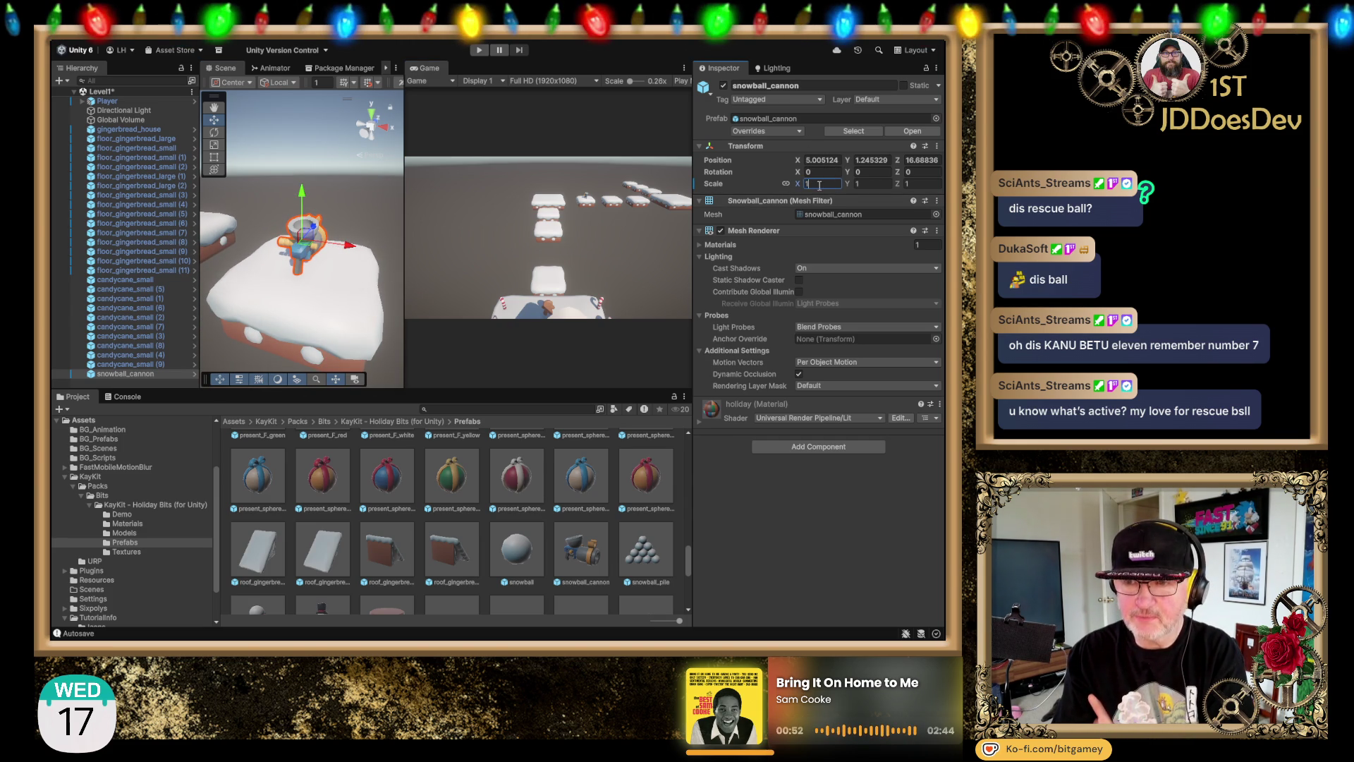
text(2)
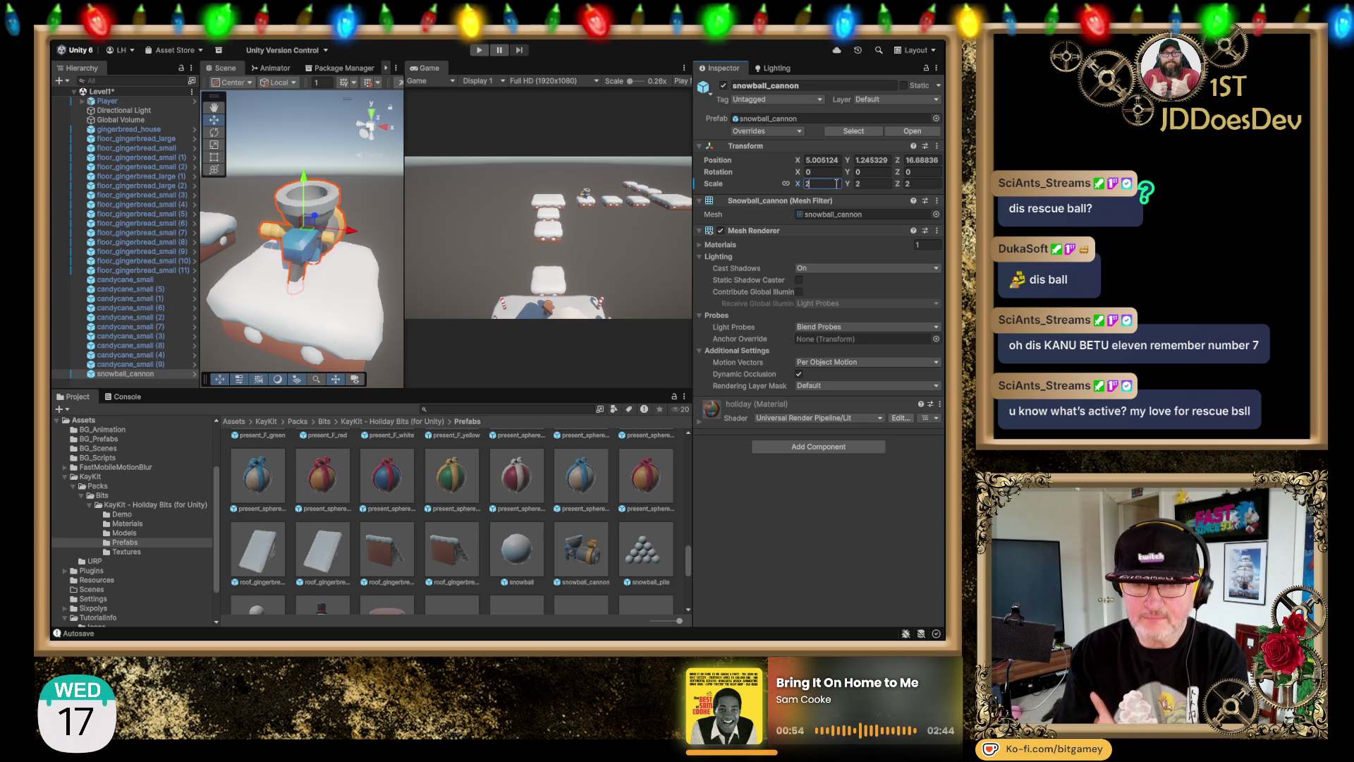
scroll(366, 243, down, 2)
drag(366, 243, 252, 248)
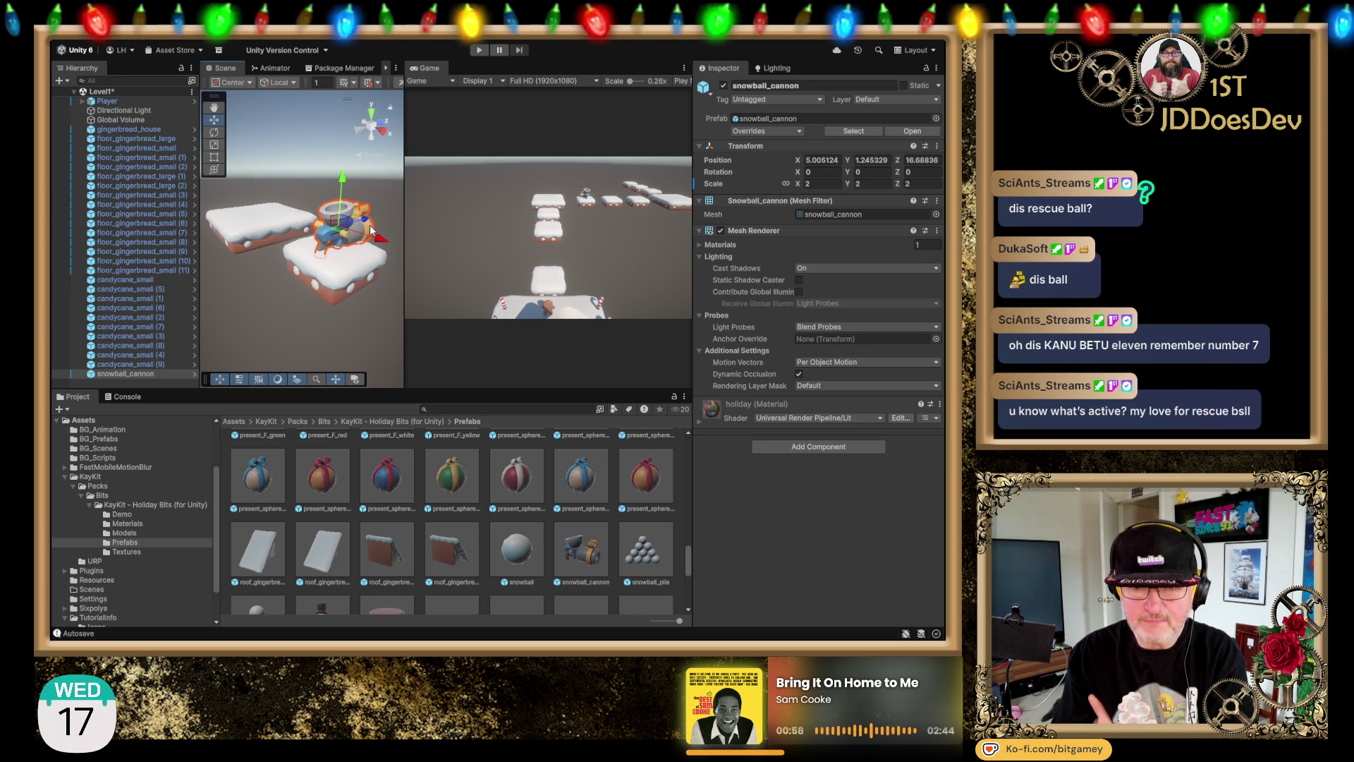
mouse_move(366, 223)
mouse_down()
mouse_move(284, 299)
mouse_move(322, 262)
mouse_move(345, 295)
mouse_move(348, 278)
mouse_move(270, 305)
mouse_up()
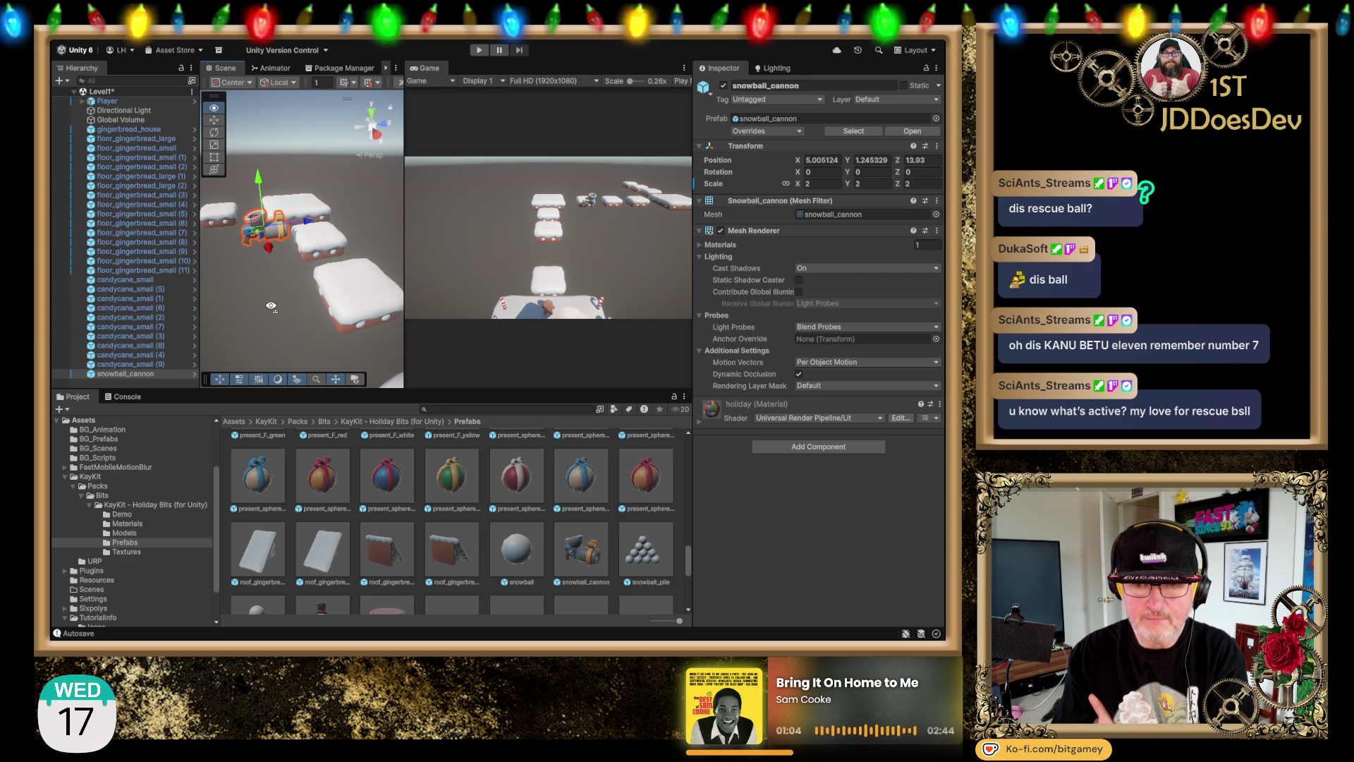
Step: Move the cannon along X toward the far platforms, set Rotation Y to -90, and save
drag(271, 305, 315, 226)
scroll(315, 226, down, 5)
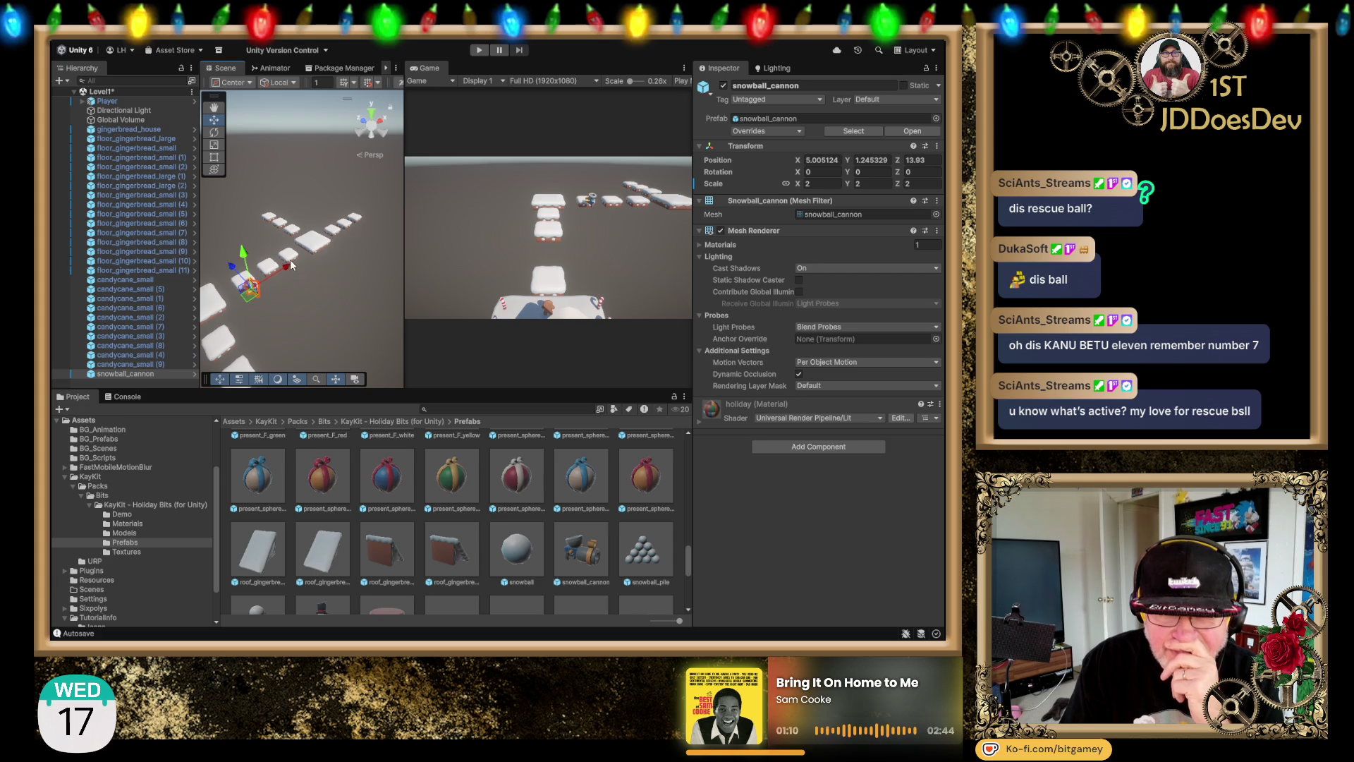
drag(287, 268, 401, 229)
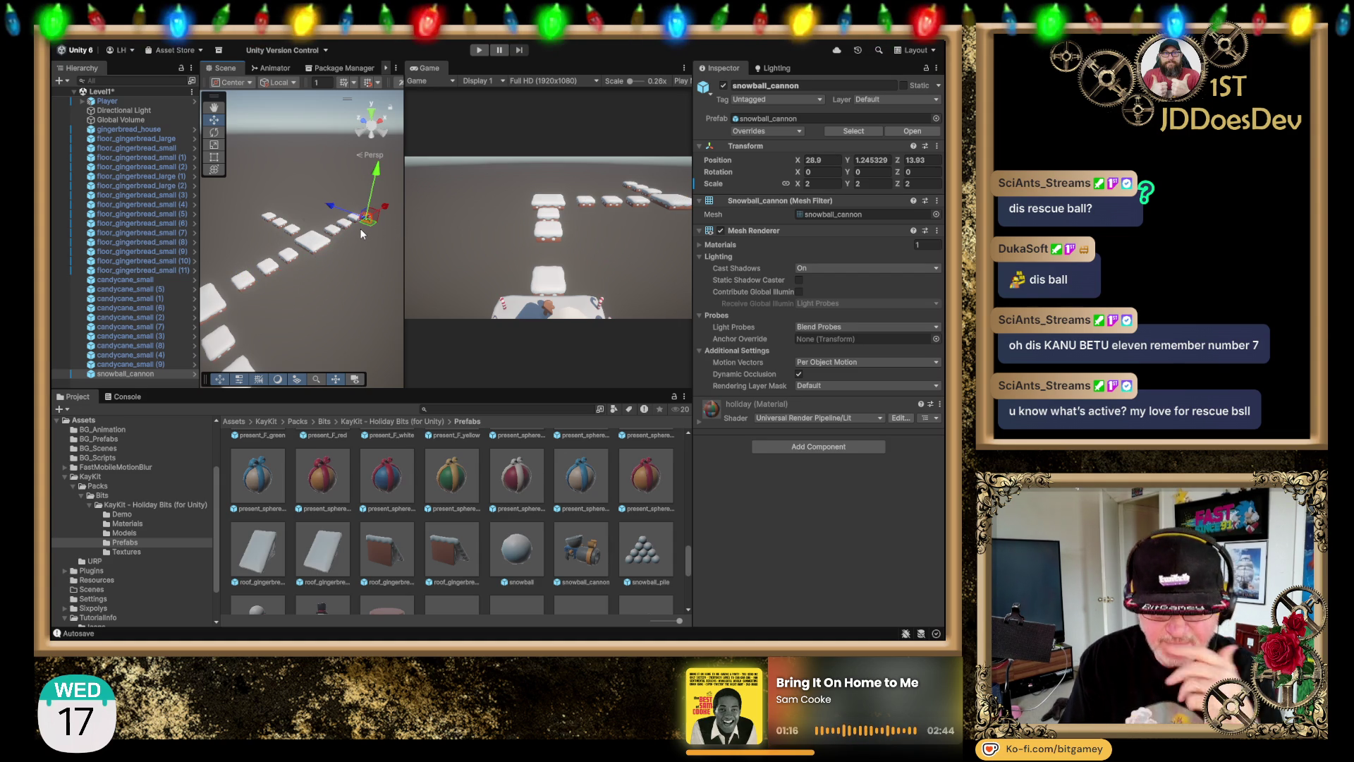
key(f)
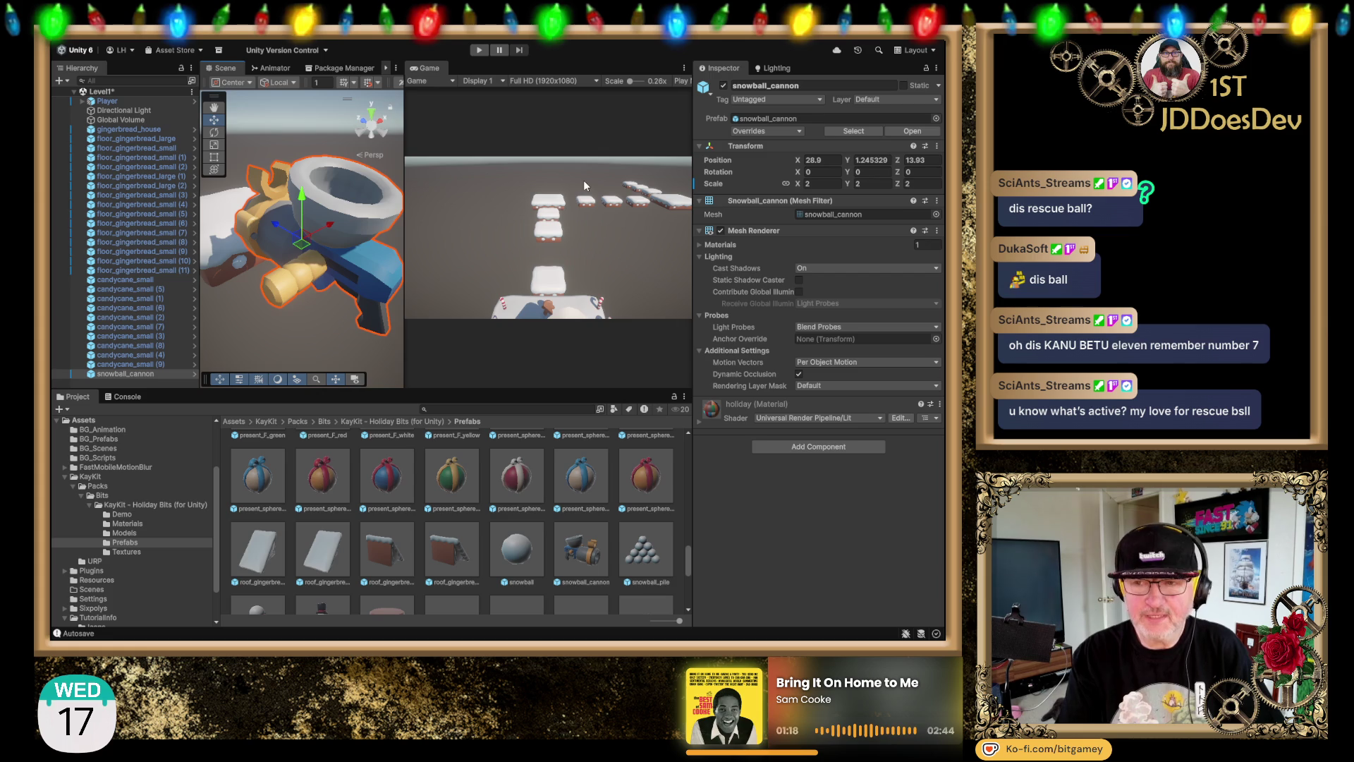
text(-90)
scroll(256, 176, down, 5)
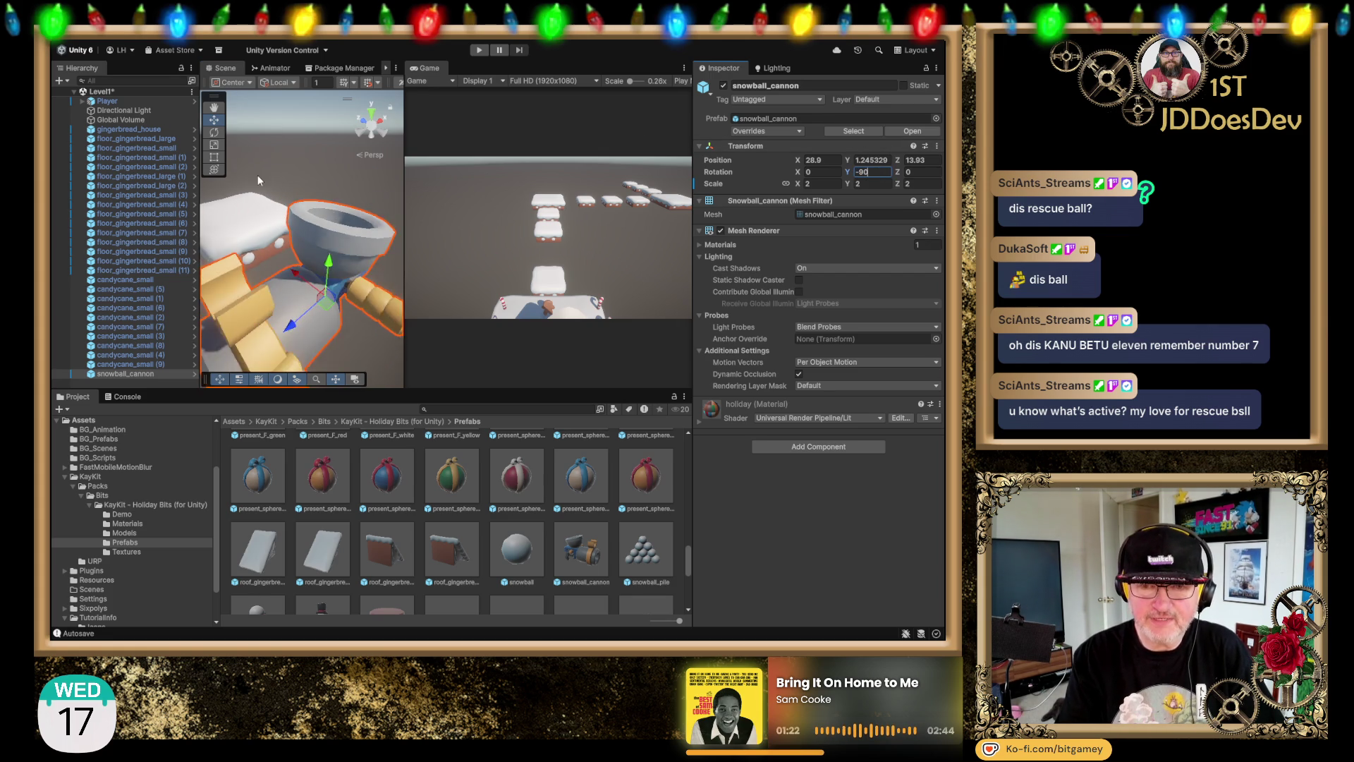
click(375, 113)
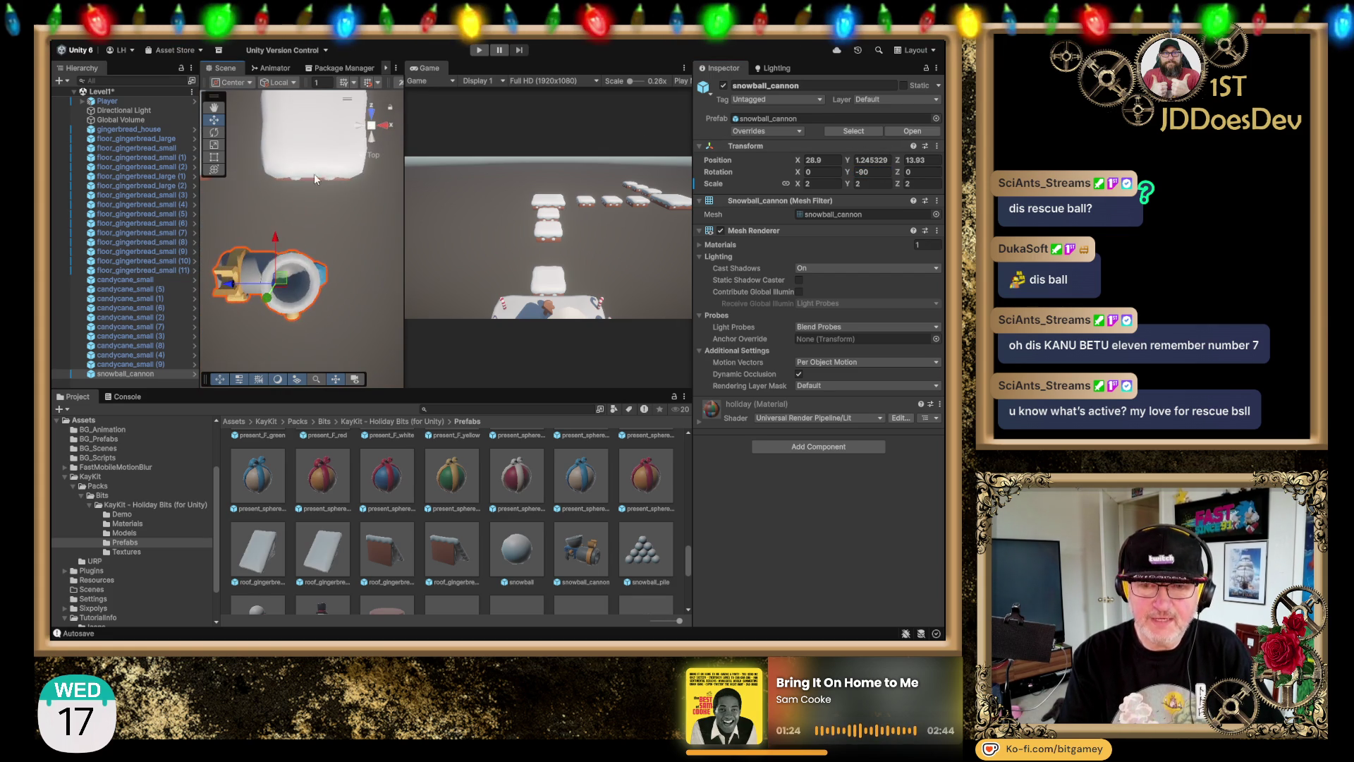
mouse_move(333, 223)
mouse_down()
mouse_move(316, 259)
mouse_move(319, 240)
mouse_move(413, 231)
mouse_move(399, 242)
mouse_up()
key(ctrl+s)
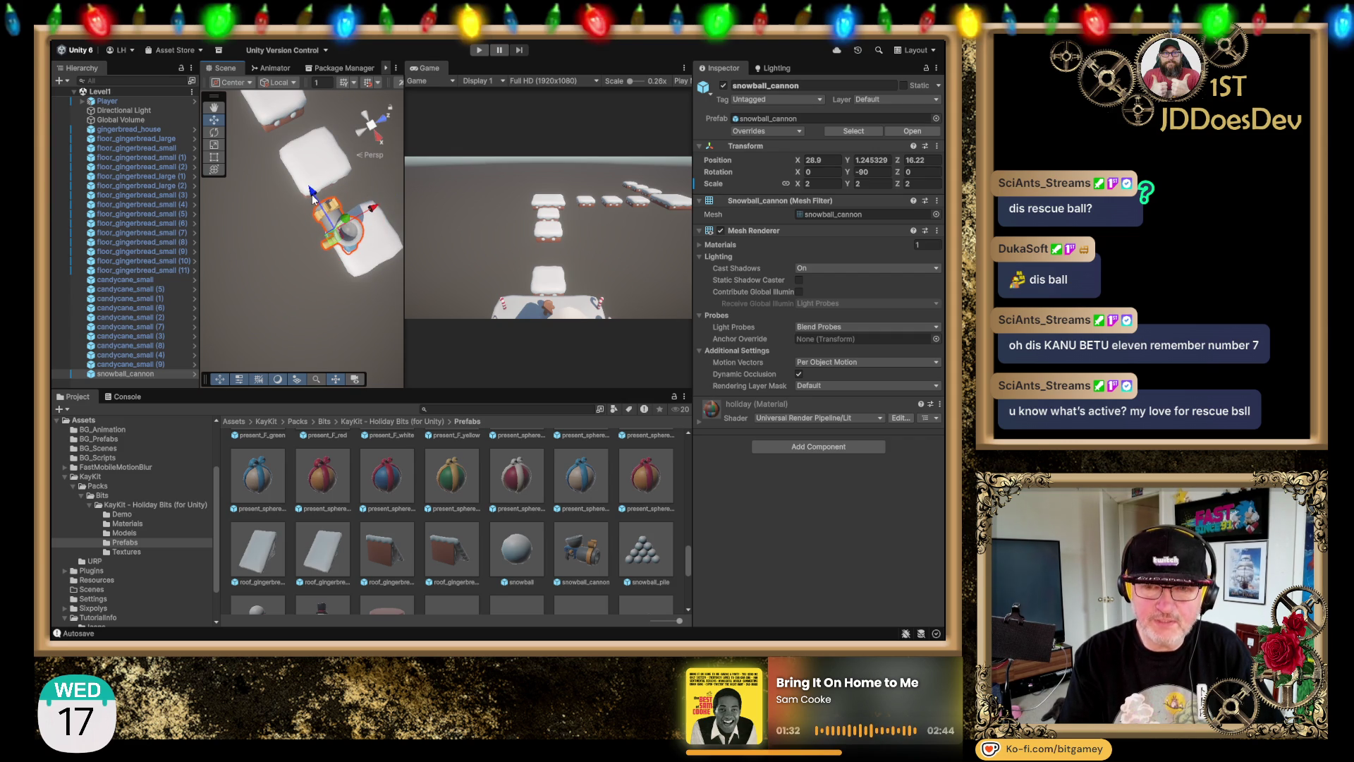
Step: Slide the cannon further along X to X 32.14, Z 16.22 beside the platforms
drag(311, 192, 353, 280)
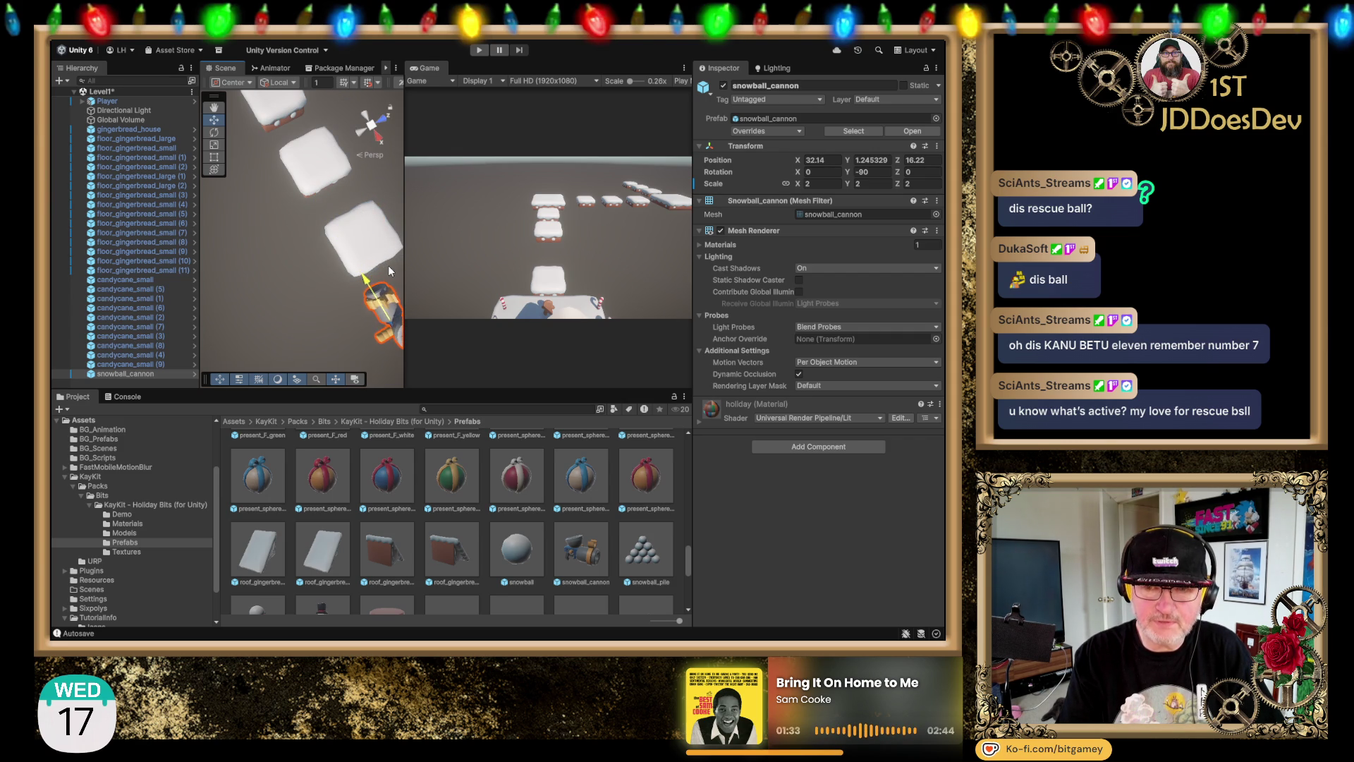
scroll(333, 253, up, 3)
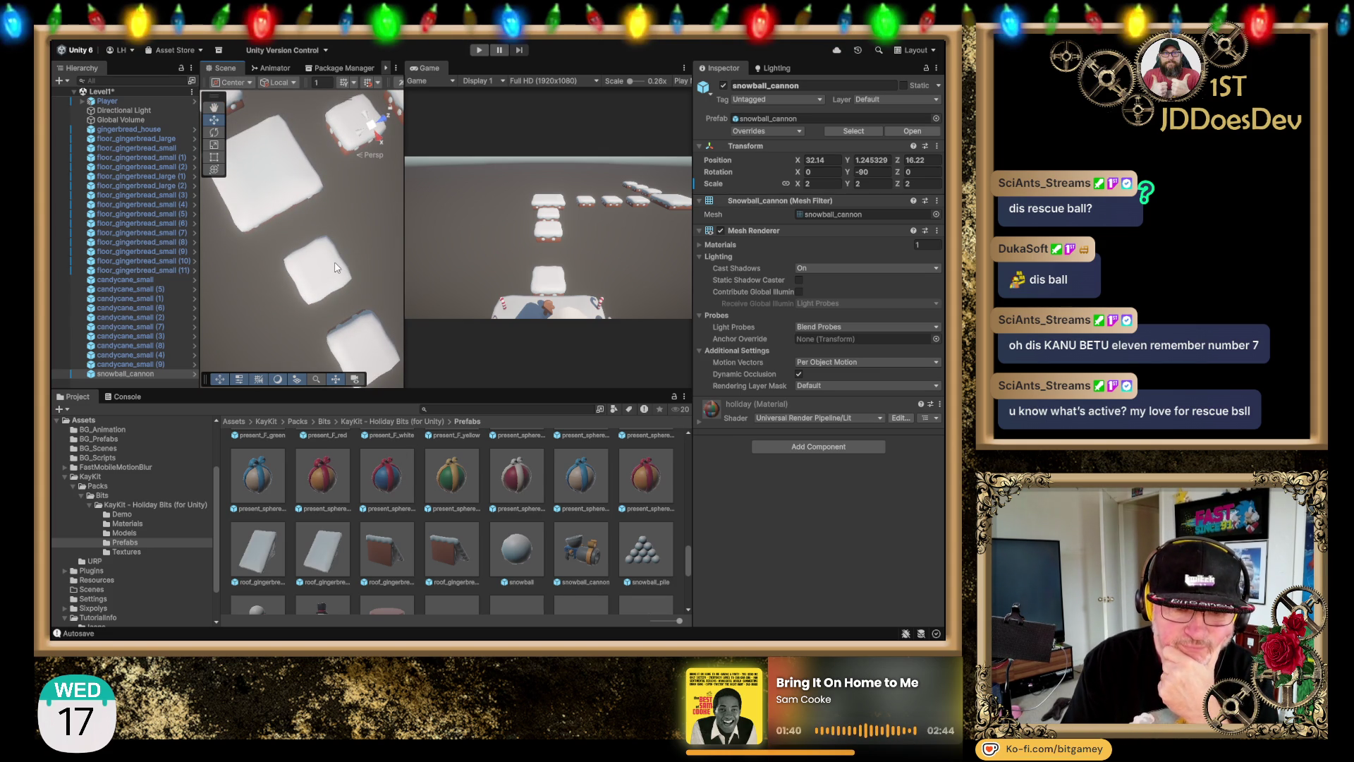
scroll(335, 266, down, 5)
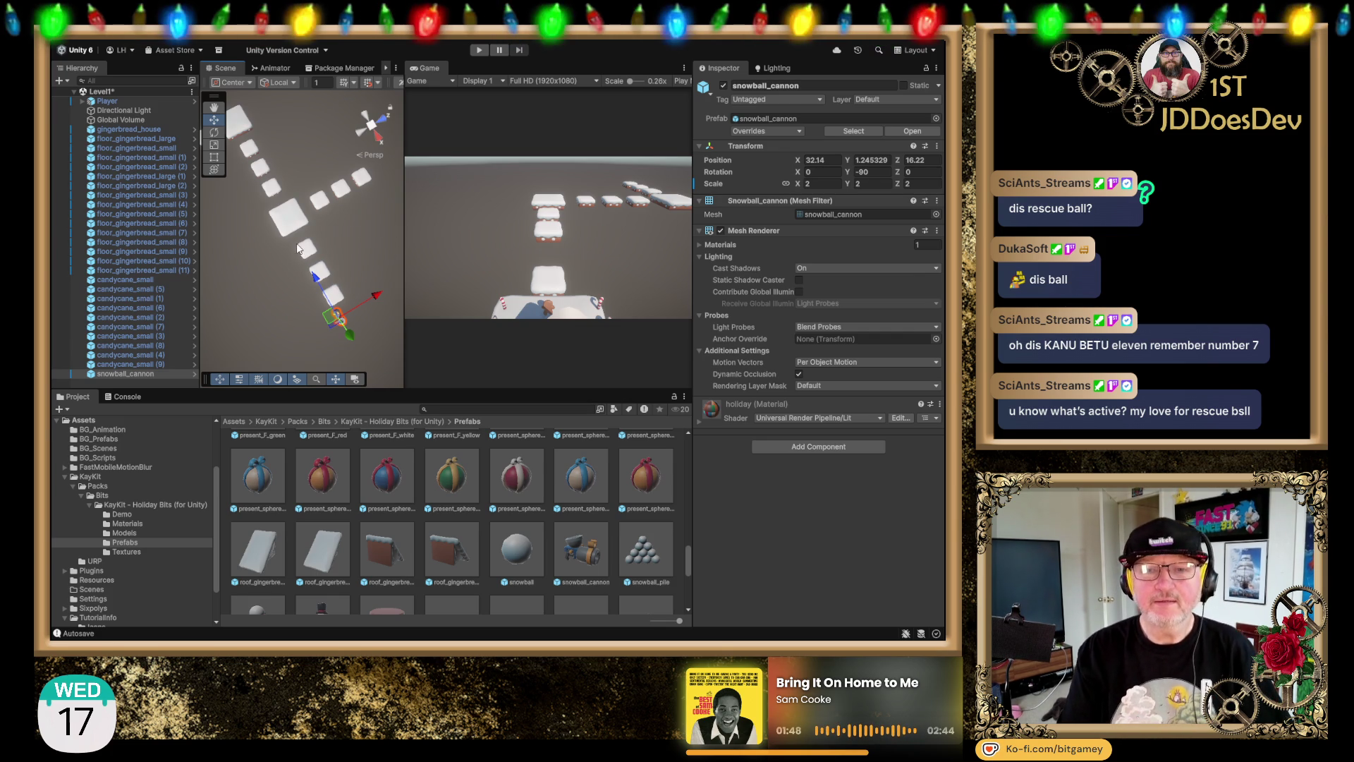
drag(261, 265, 356, 260)
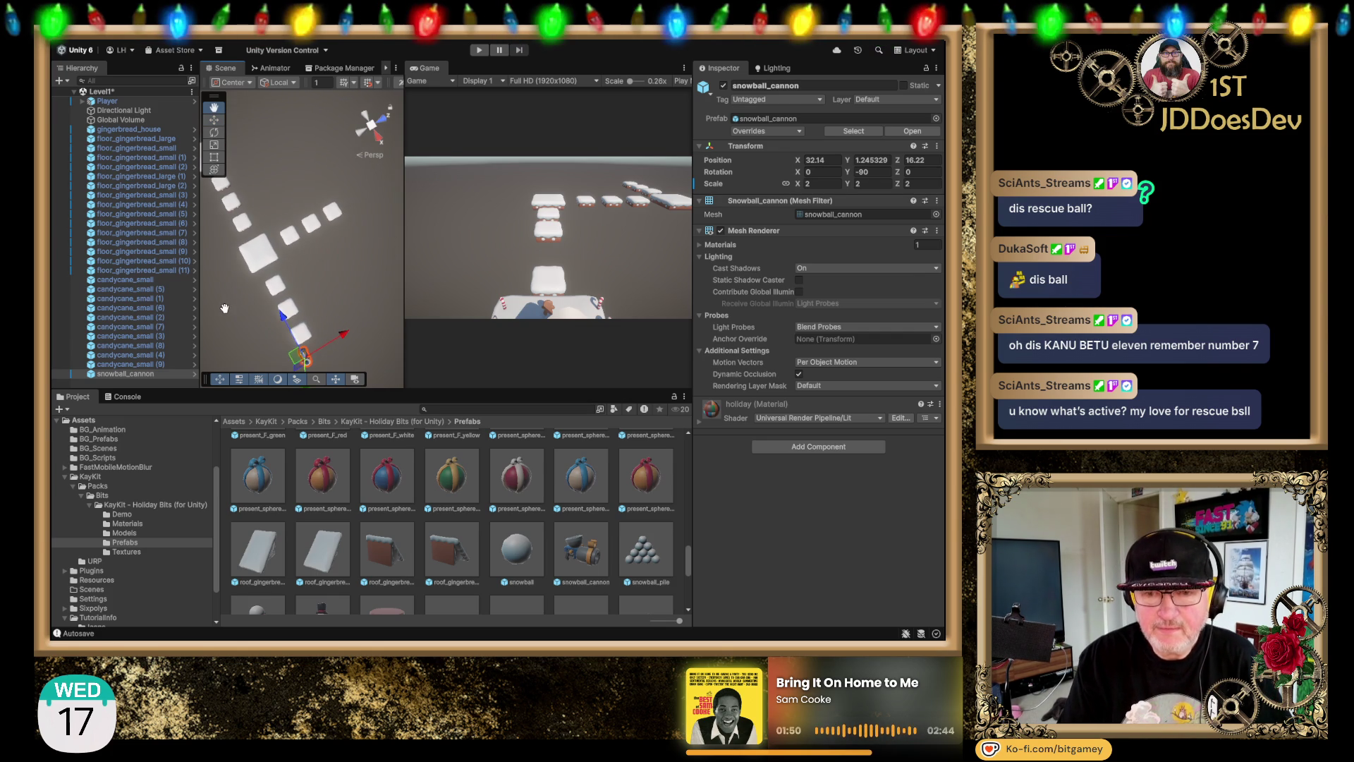
mouse_move(341, 307)
mouse_down()
mouse_move(359, 240)
mouse_move(386, 238)
mouse_up()
scroll(345, 233, up, 5)
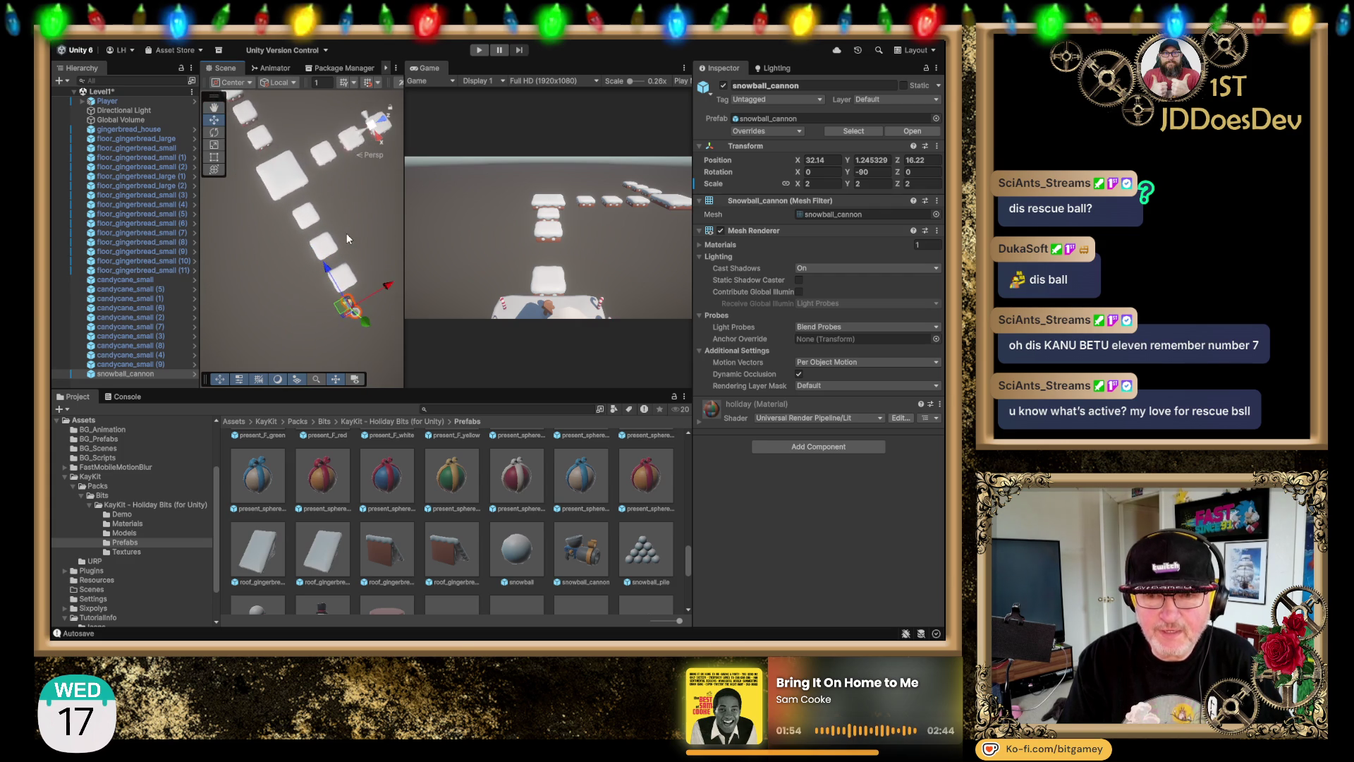
scroll(336, 256, down, 3)
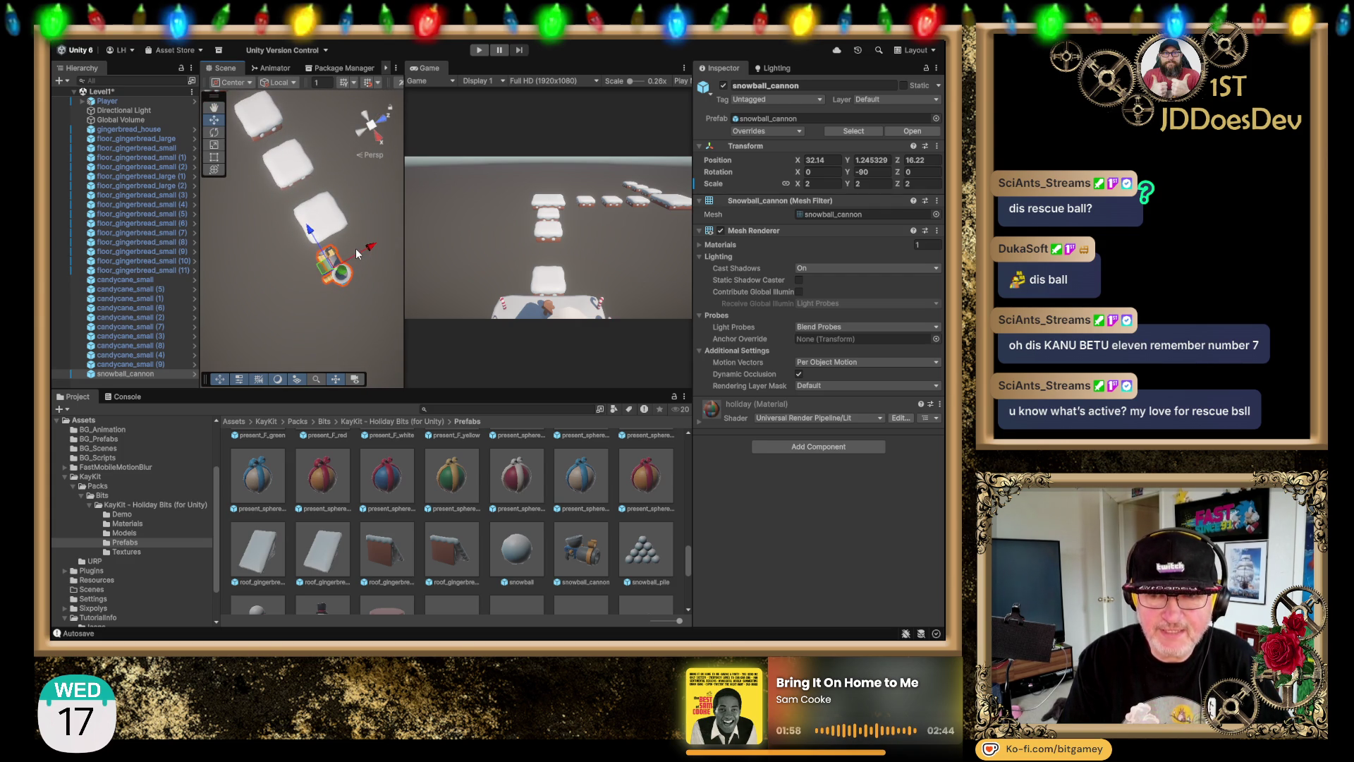
Step: Duplicate the snowball cannon, move the copy off the original, and set Rotation Y to 90
click(307, 274)
key(ctrl+d)
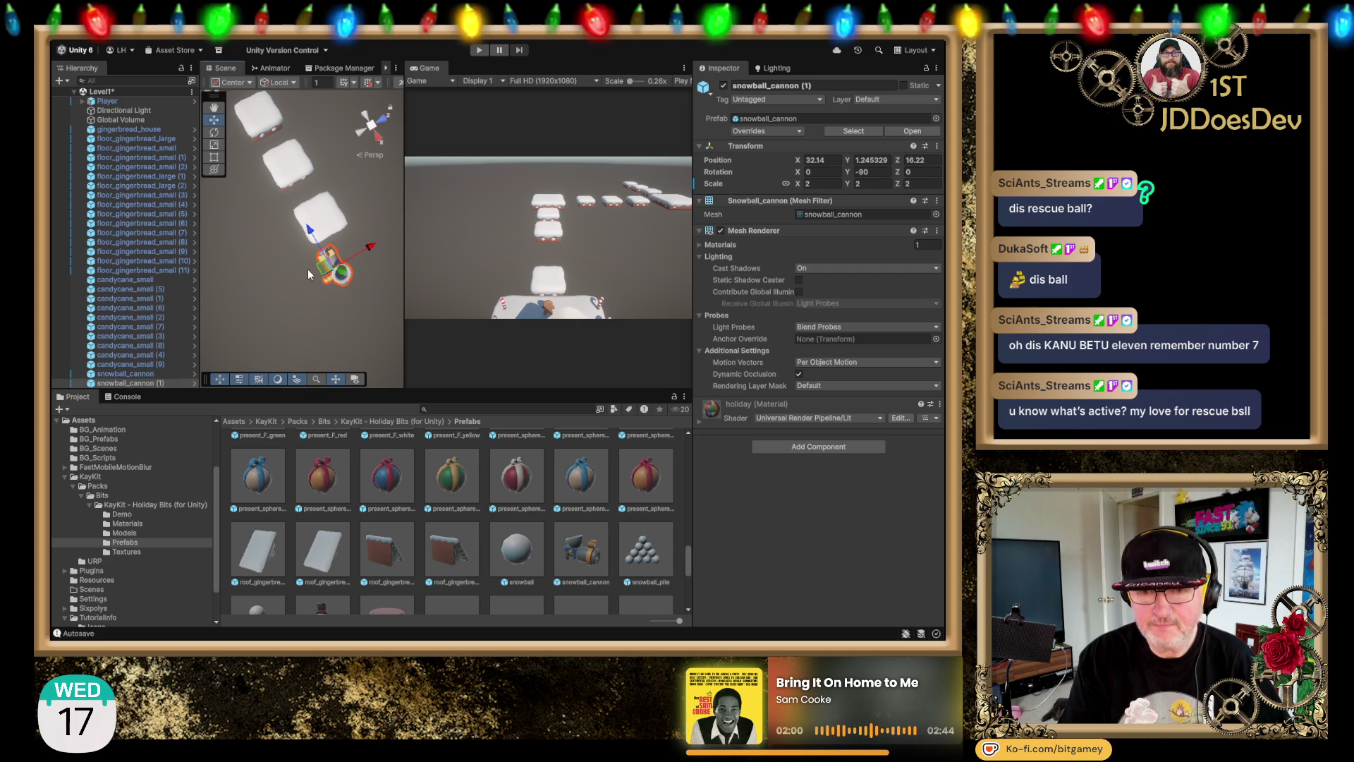
drag(305, 228, 272, 166)
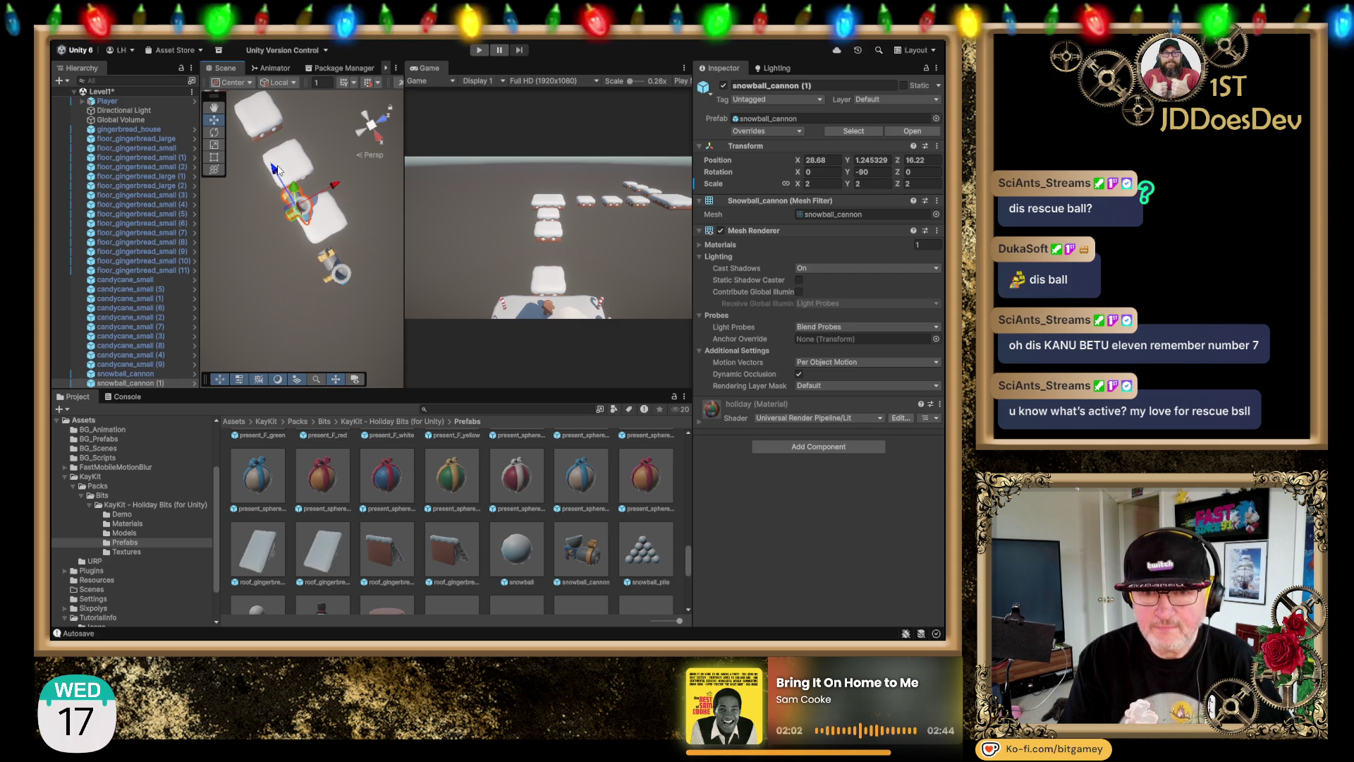
click(879, 173)
text(90)
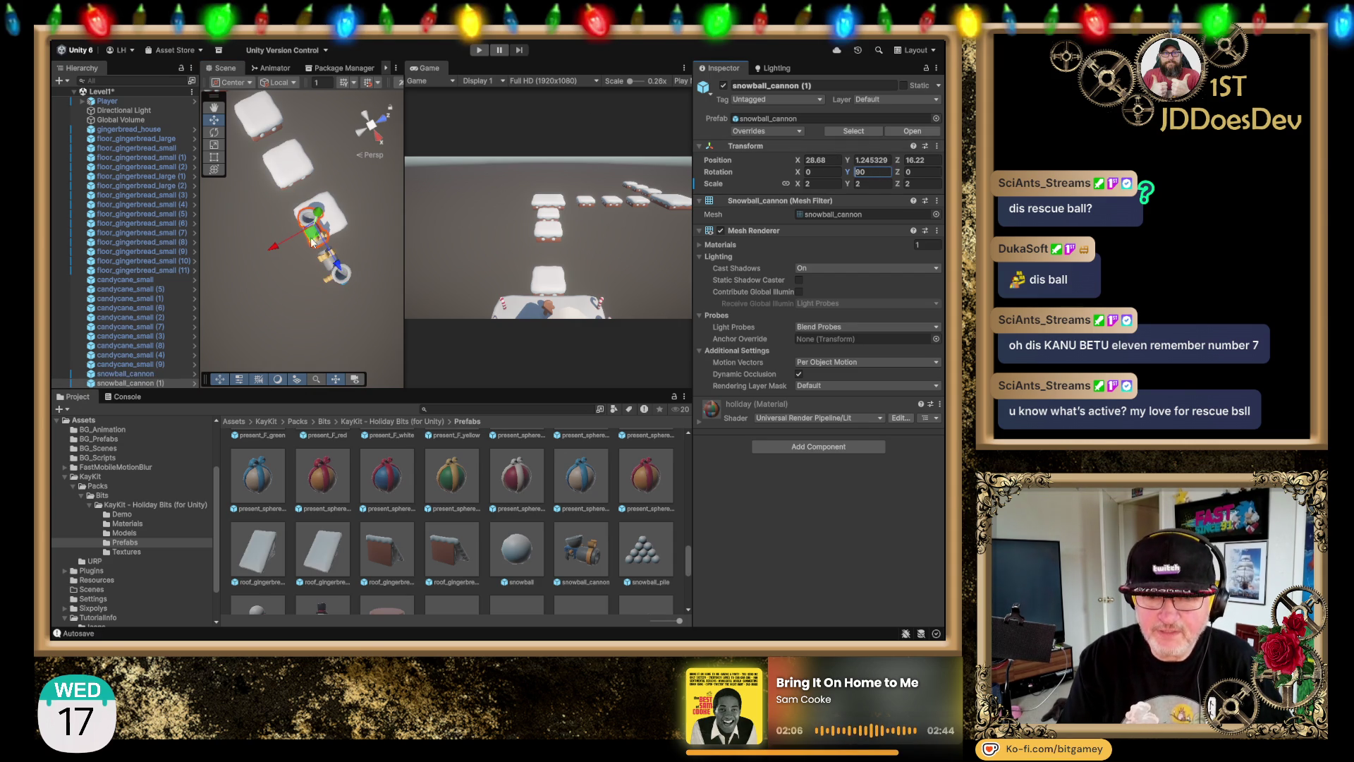
Step: Move the copy beside the far platforms near X -4.1, Z 17.8, checking it from back and left views
drag(276, 252, 310, 245)
scroll(310, 254, down, 3)
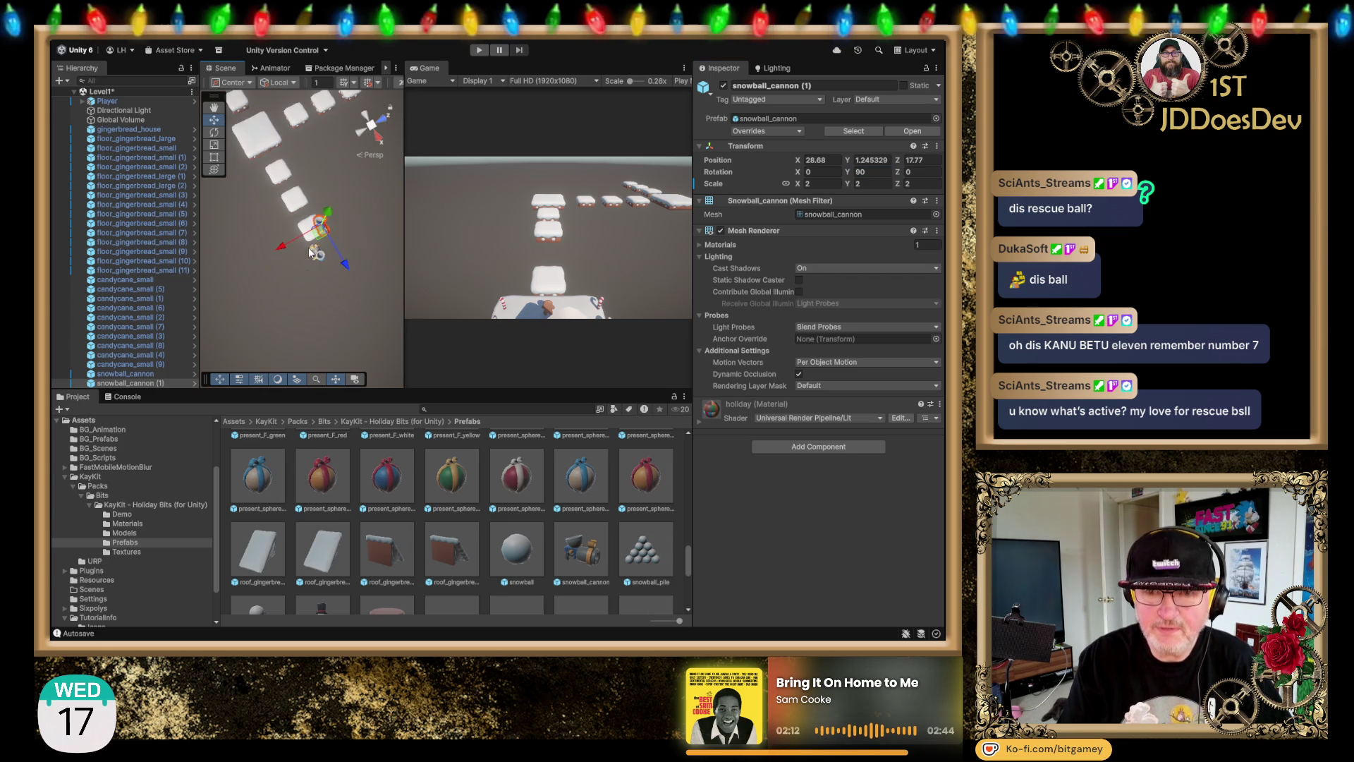
scroll(311, 261, down, 3)
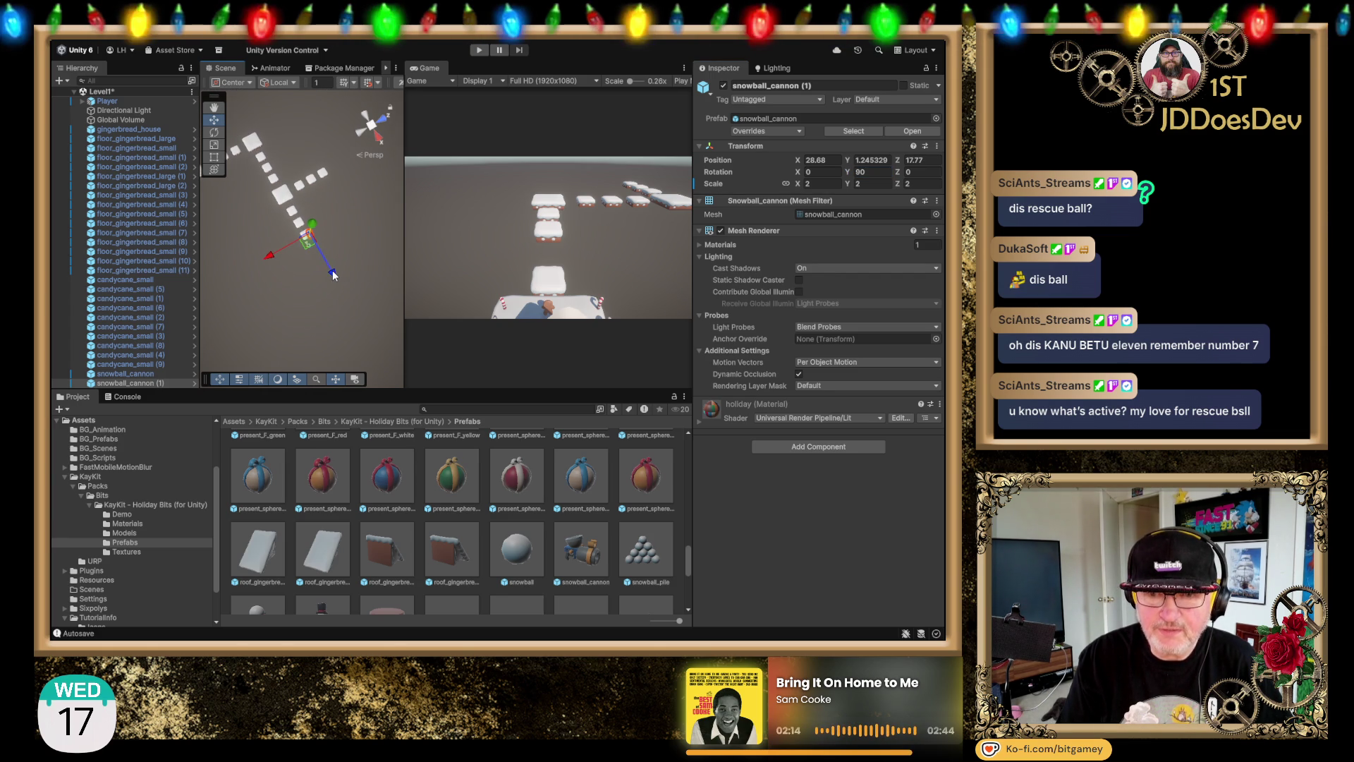
drag(326, 235, 282, 154)
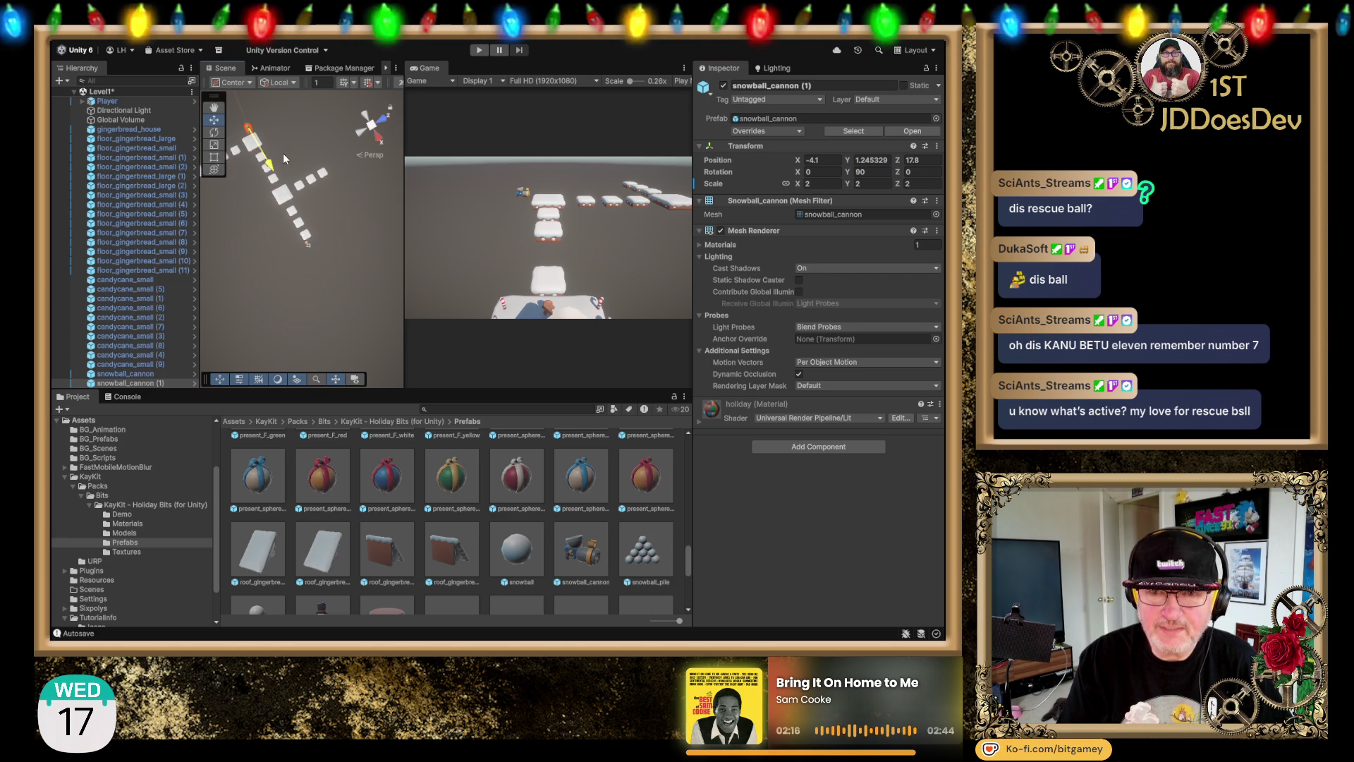
key(f)
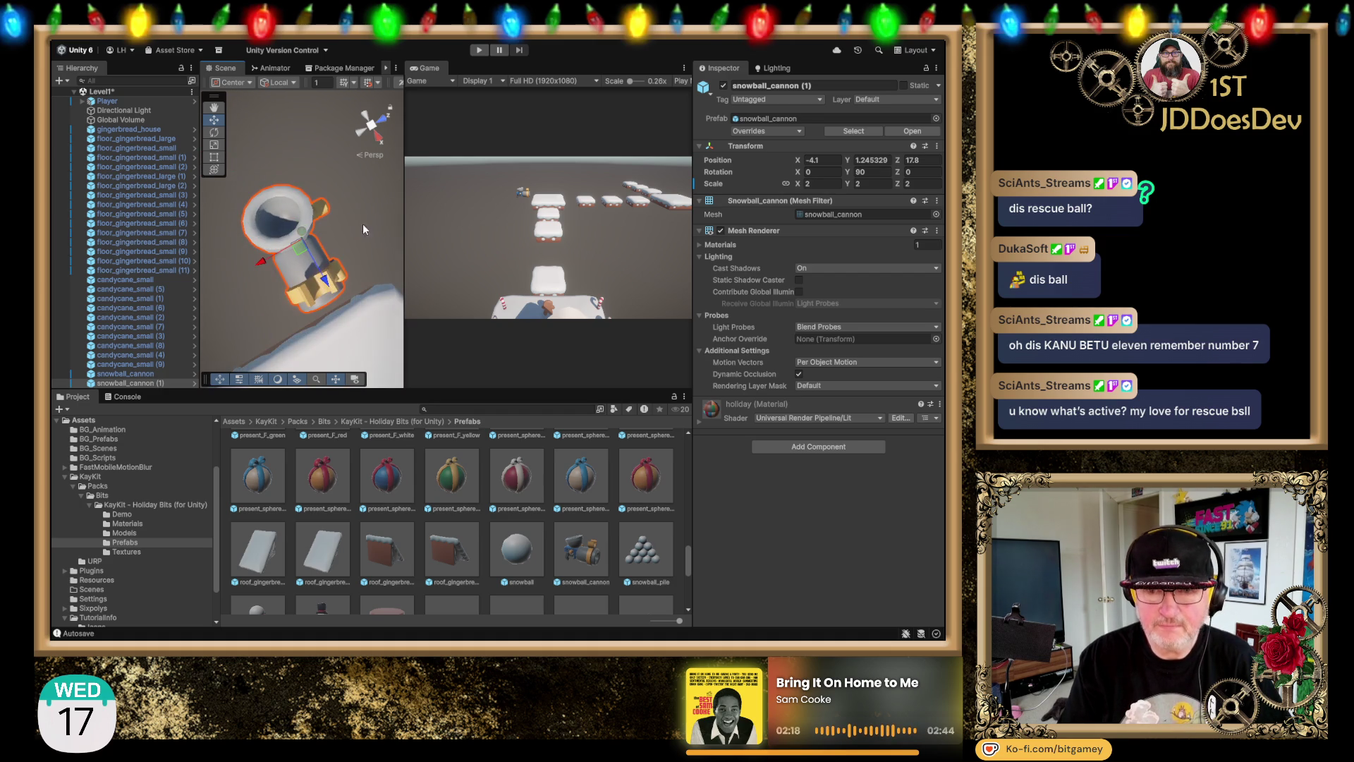
click(363, 126)
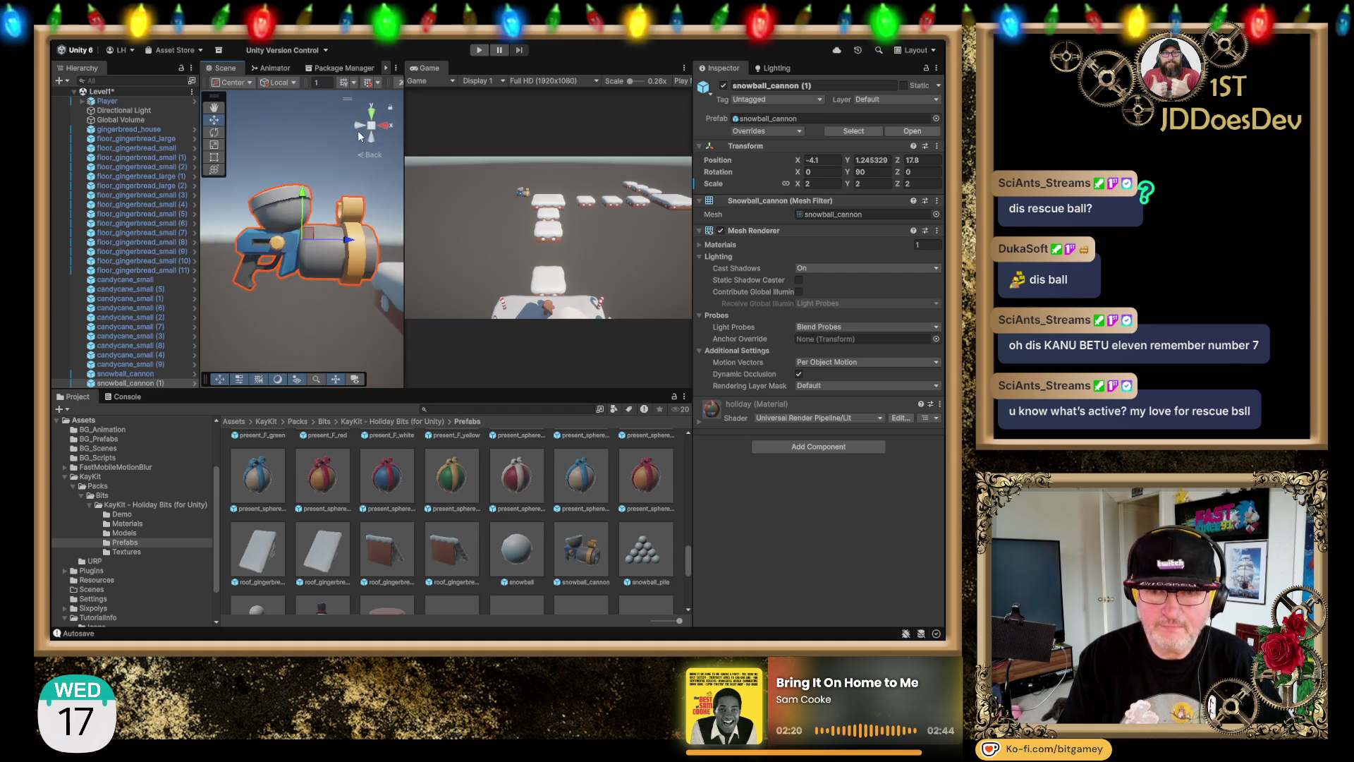
click(359, 125)
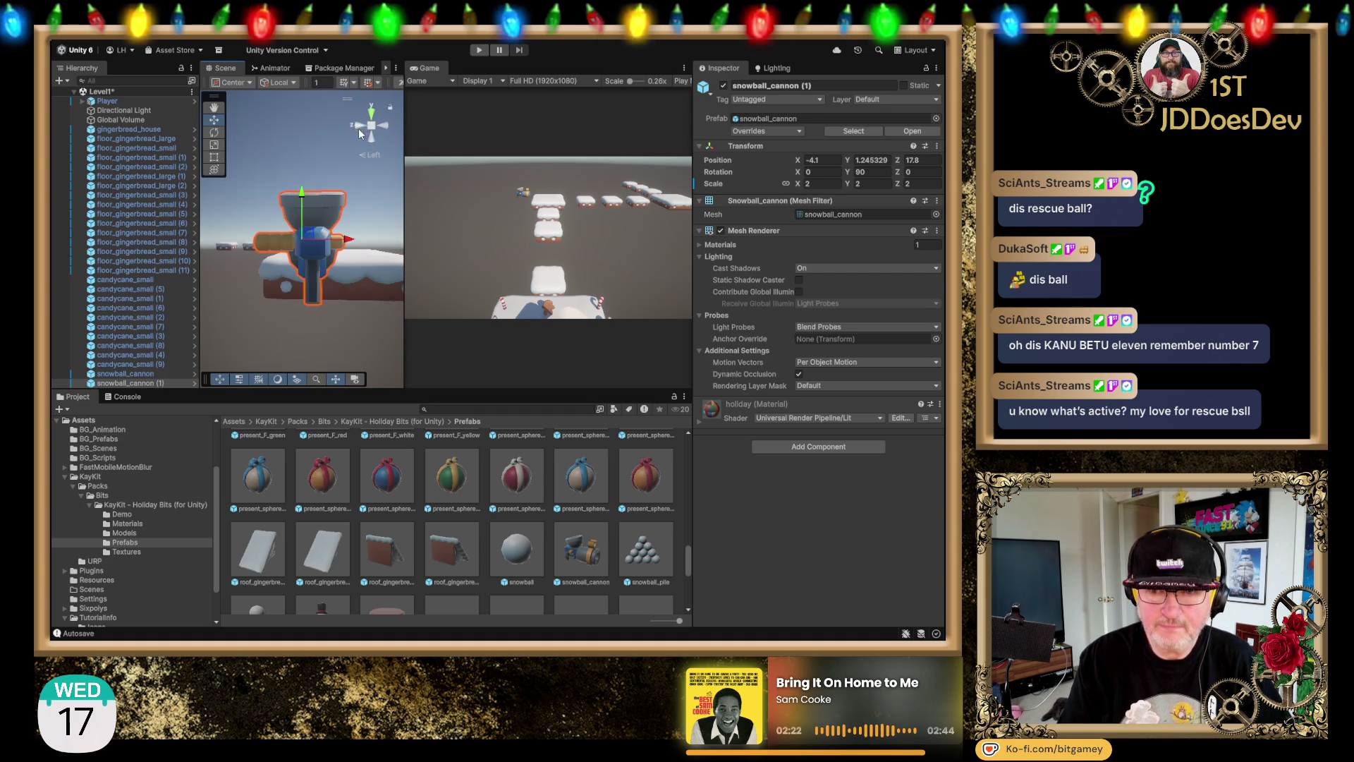
mouse_move(344, 268)
mouse_down()
mouse_move(339, 350)
mouse_move(335, 306)
mouse_move(297, 282)
mouse_move(325, 252)
mouse_move(262, 246)
mouse_up()
Step: Place a snowball in the scene and move it toward the second cannon's mouth from Top and Back views
drag(529, 549, 259, 240)
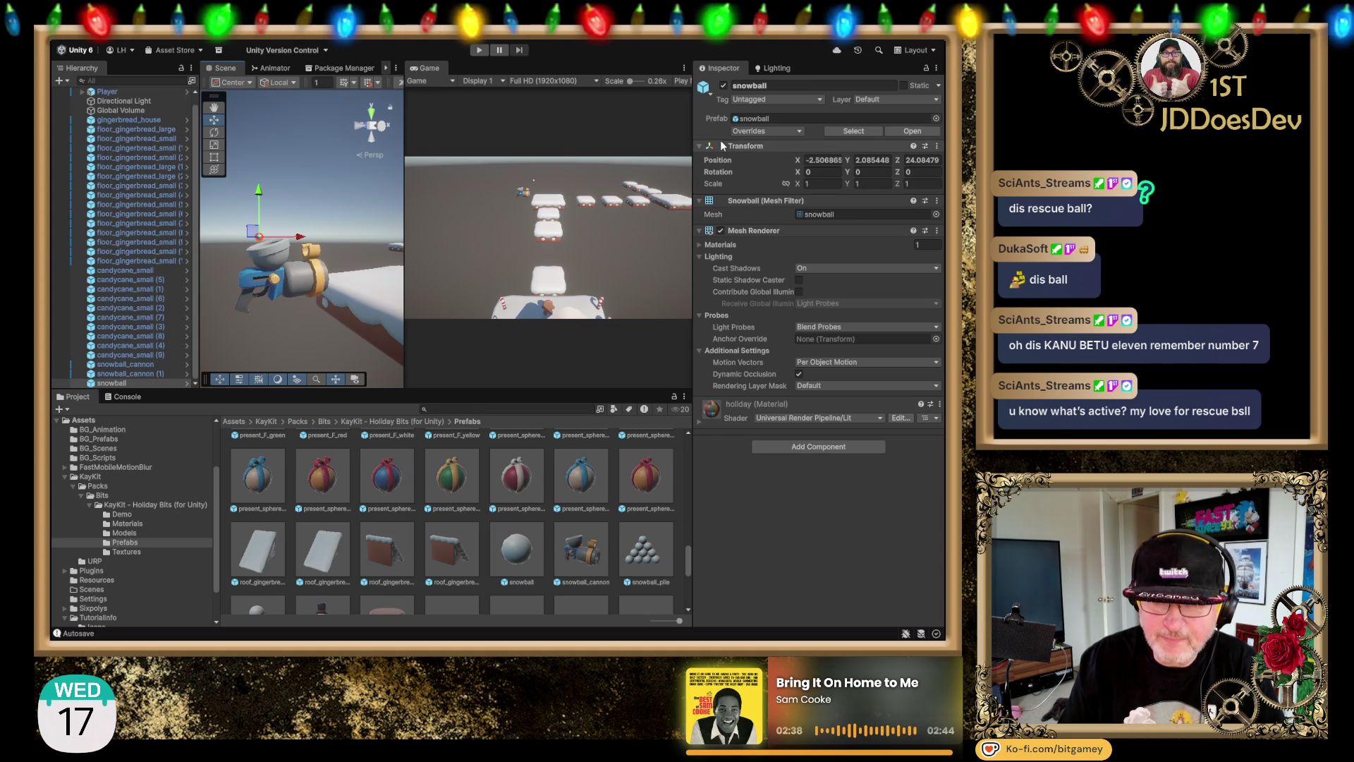
click(813, 183)
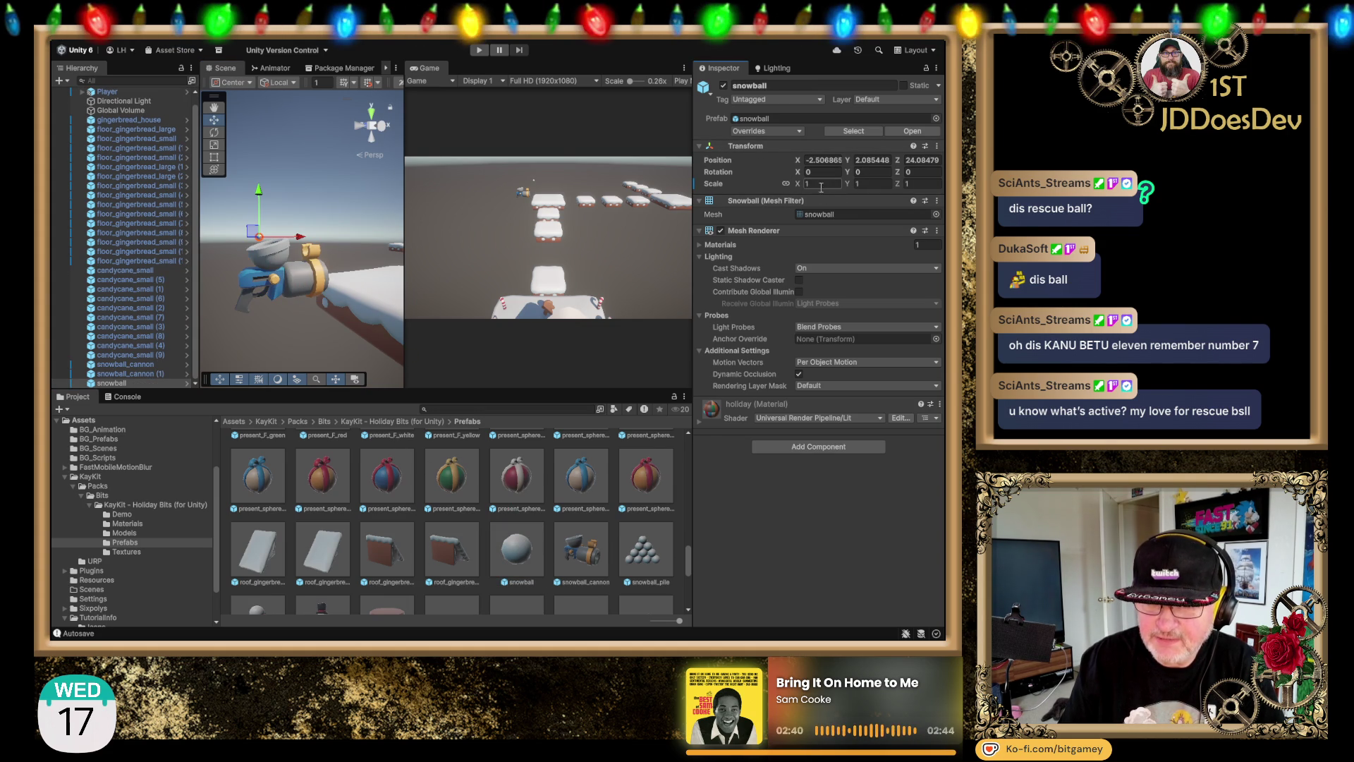
text(2)
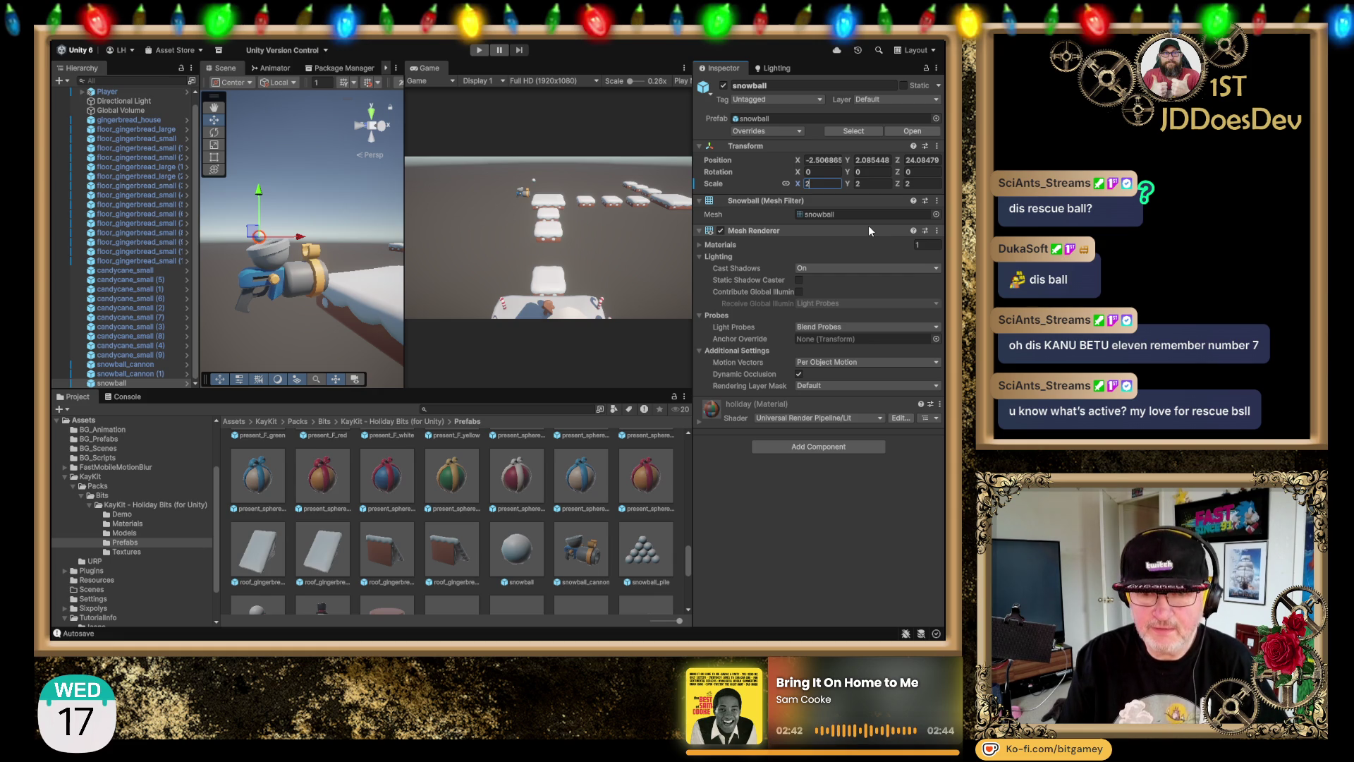
text(3)
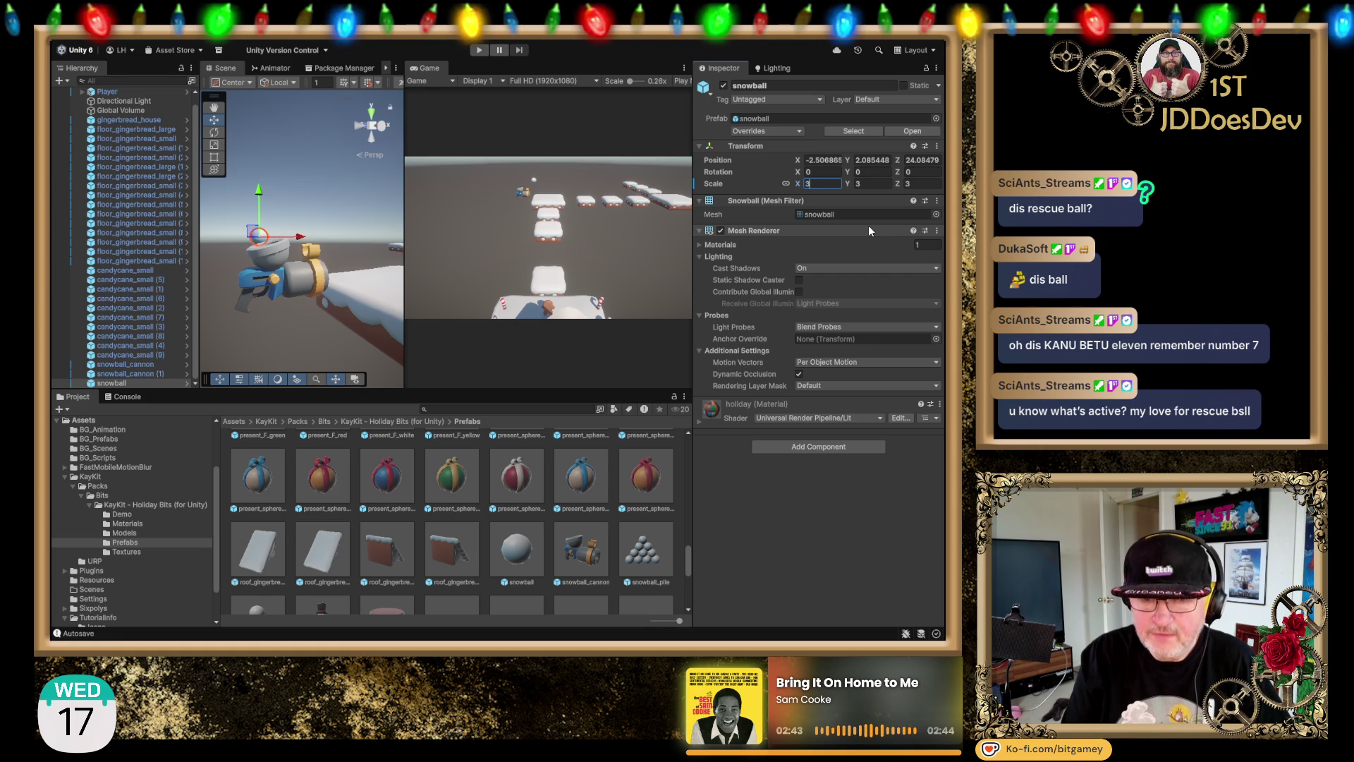
text(5)
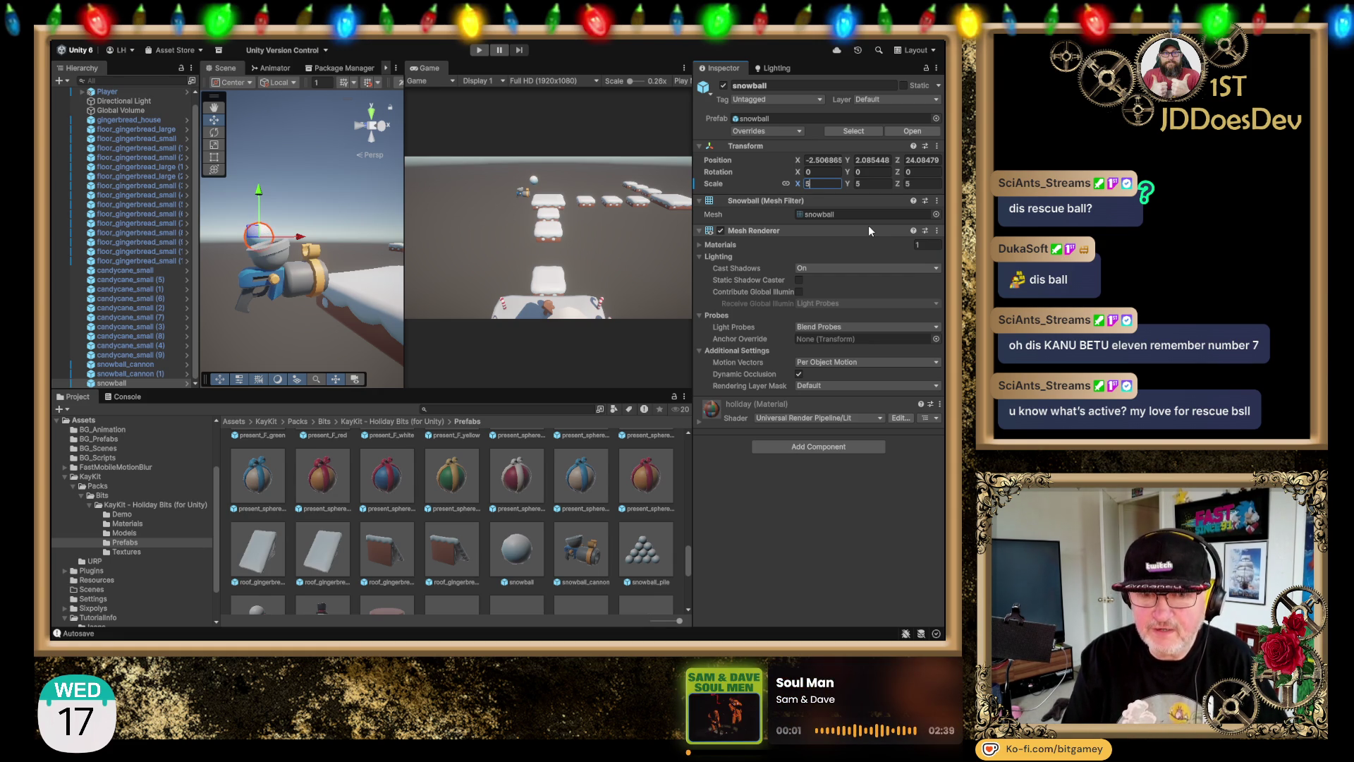
text(6)
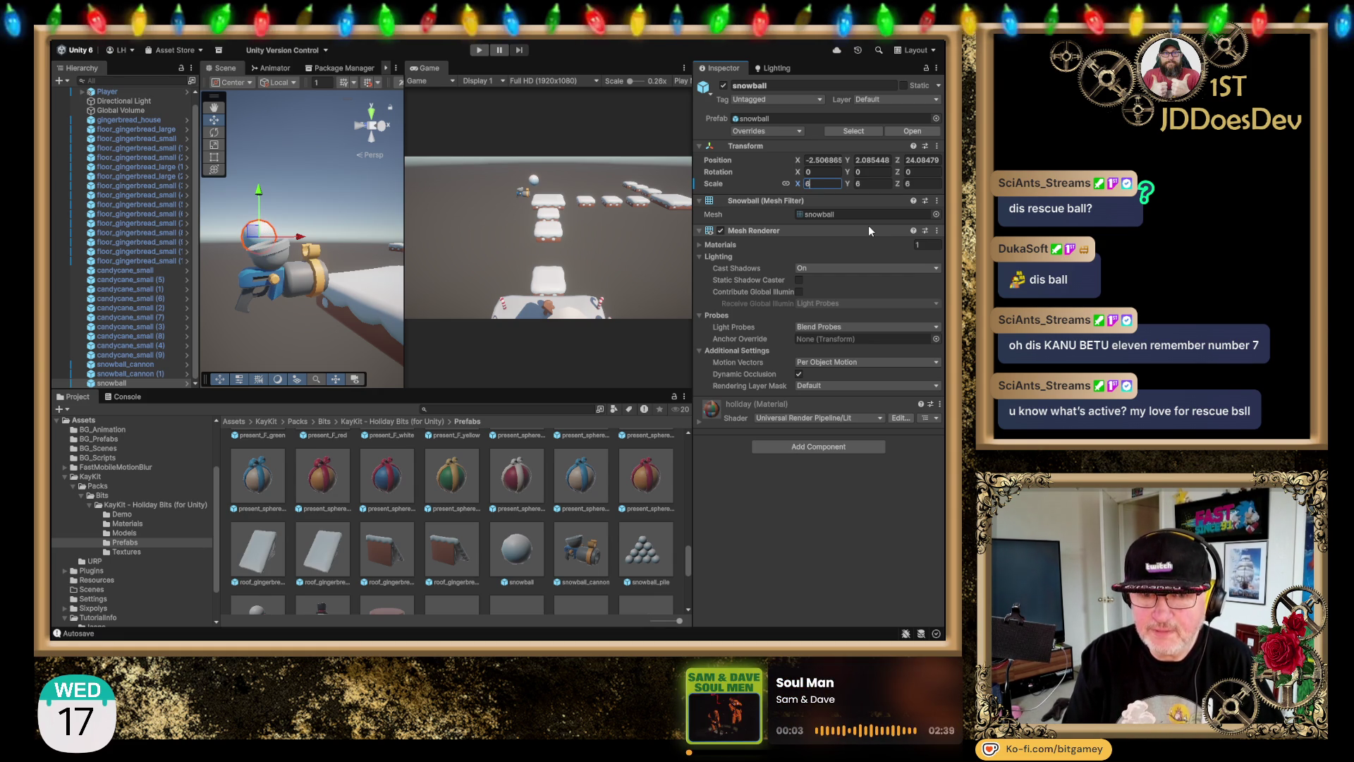
drag(300, 238, 308, 238)
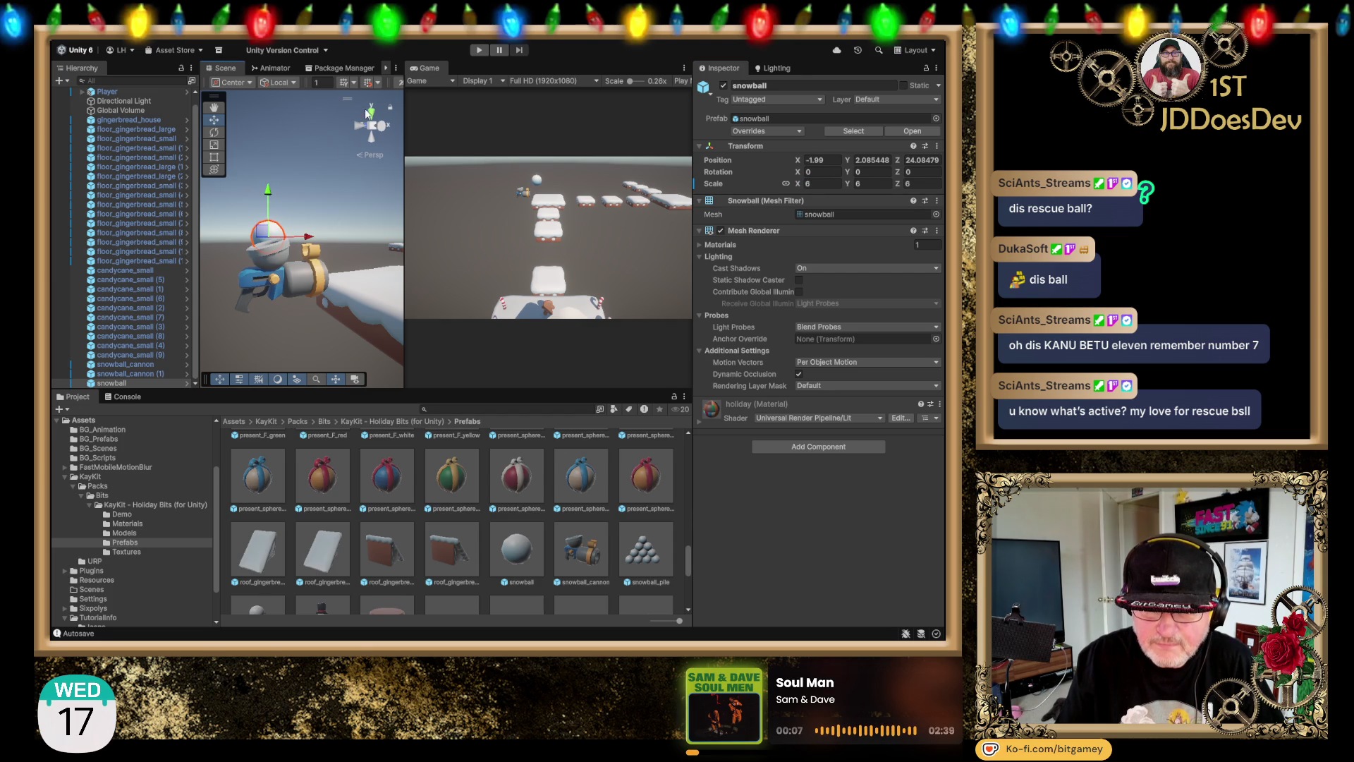
click(374, 113)
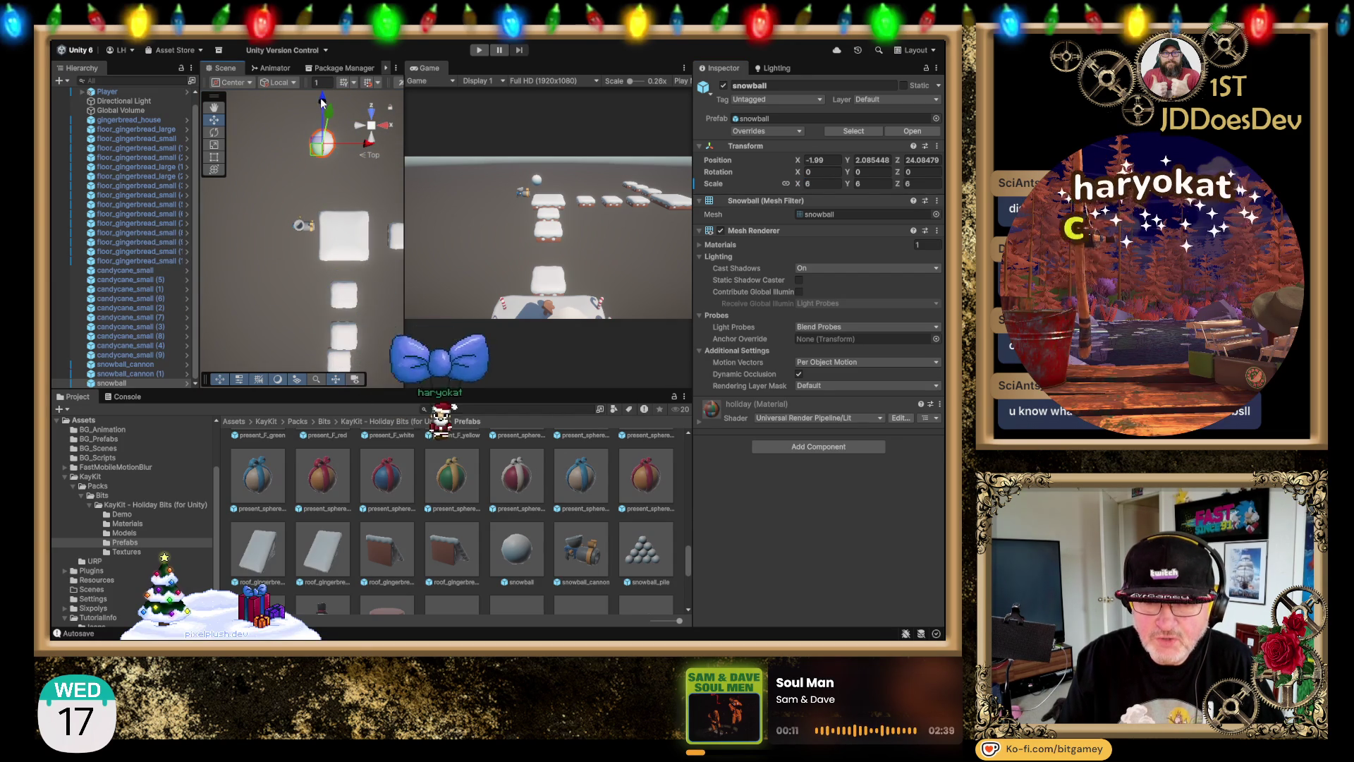
drag(328, 114, 334, 181)
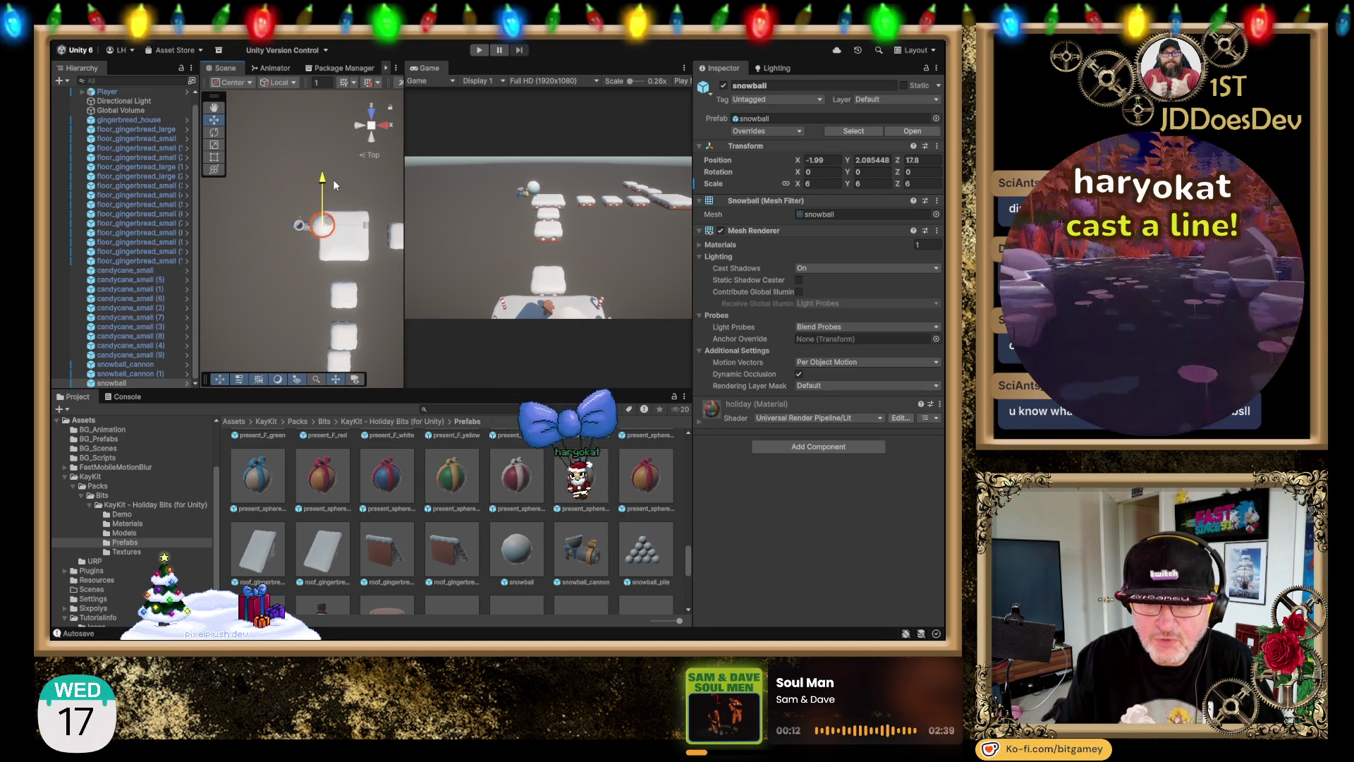
click(371, 137)
drag(368, 242, 346, 241)
Step: Set the snowball's scale to 2 and nudge it into the muzzle at X -3.757, Y 2.092, Z 17.762
click(829, 183)
text(2)
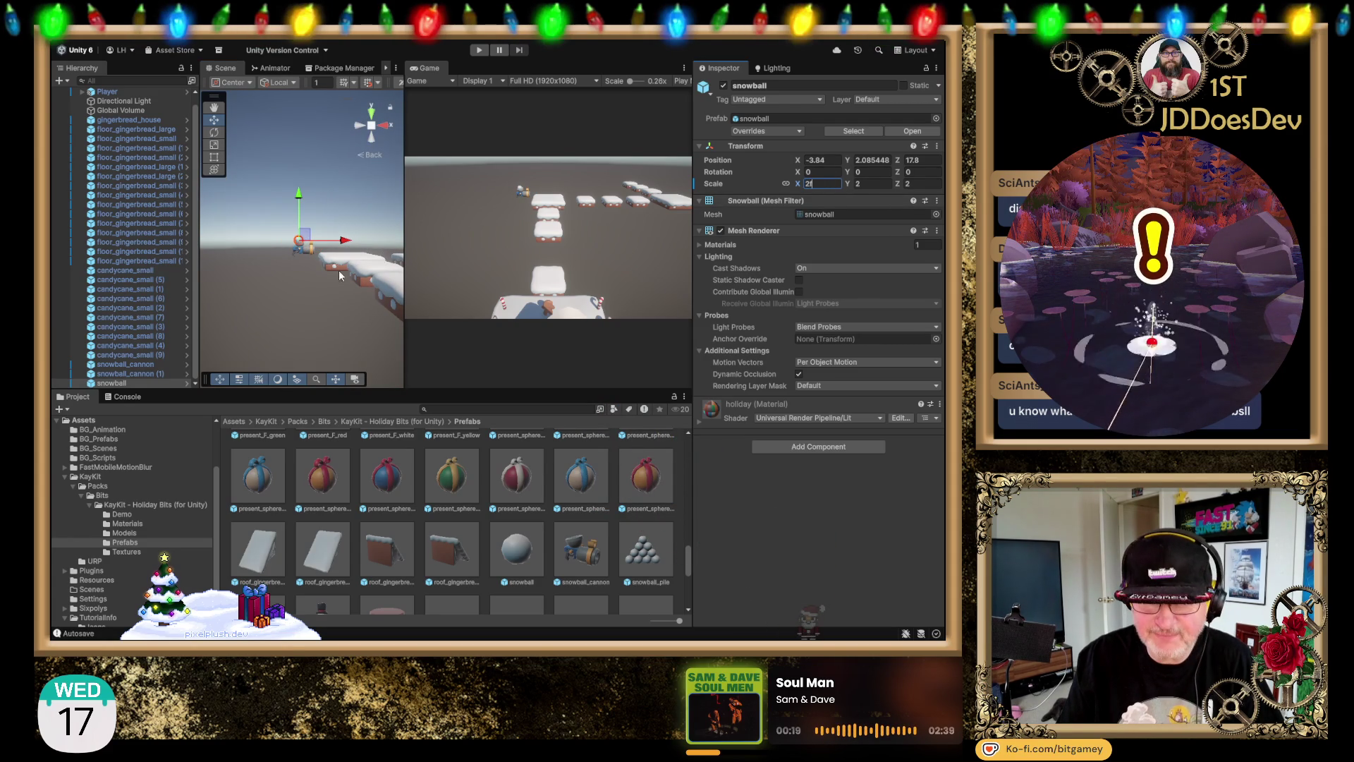
scroll(270, 264, up, 5)
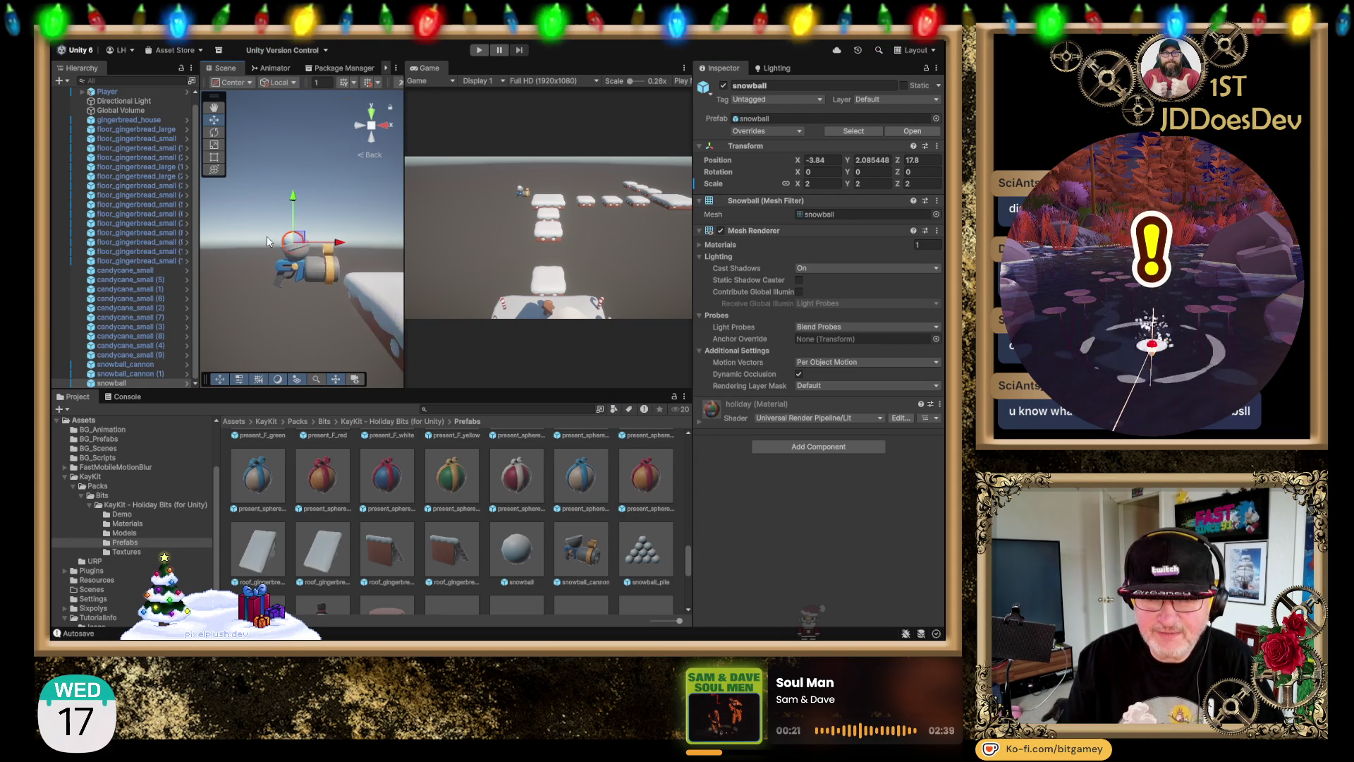
scroll(271, 226, up, 5)
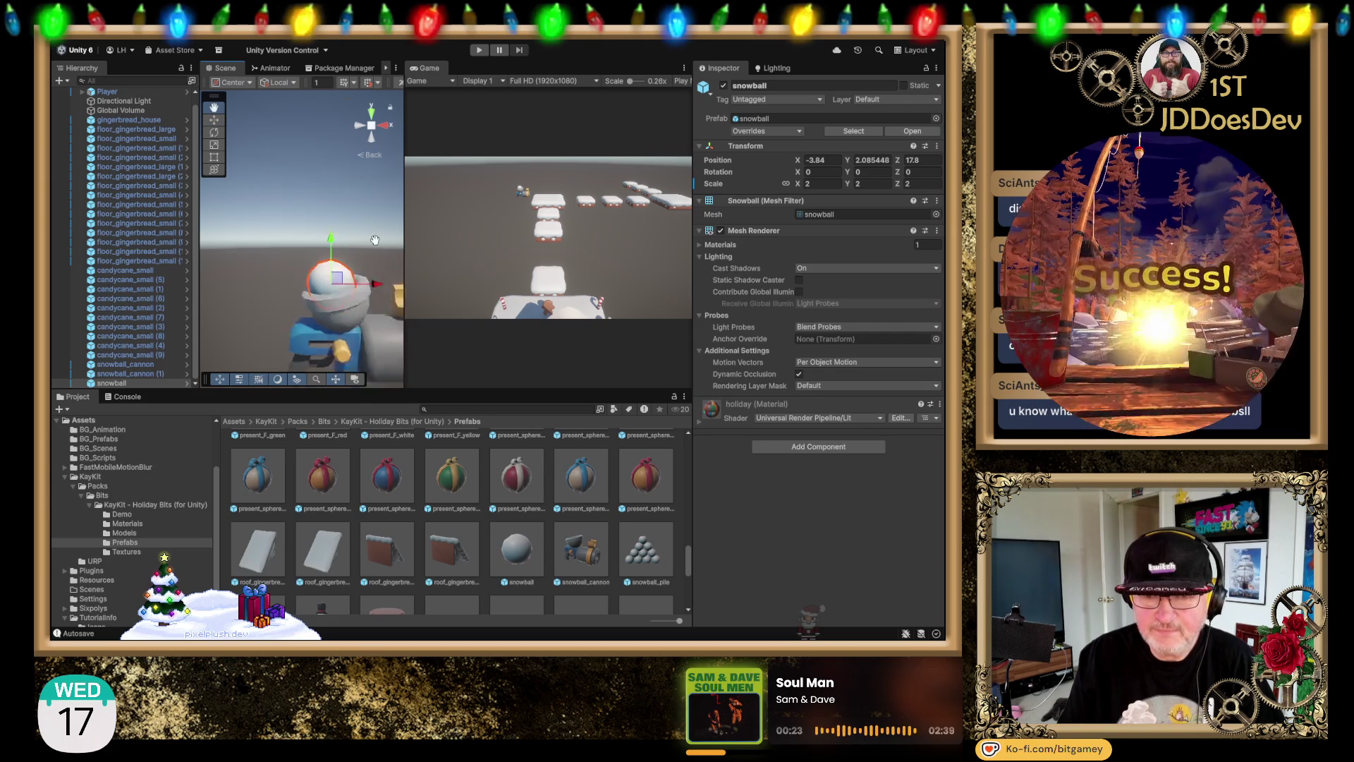
drag(281, 186, 284, 272)
mouse_move(321, 313)
mouse_down()
mouse_move(337, 241)
mouse_move(280, 231)
mouse_up()
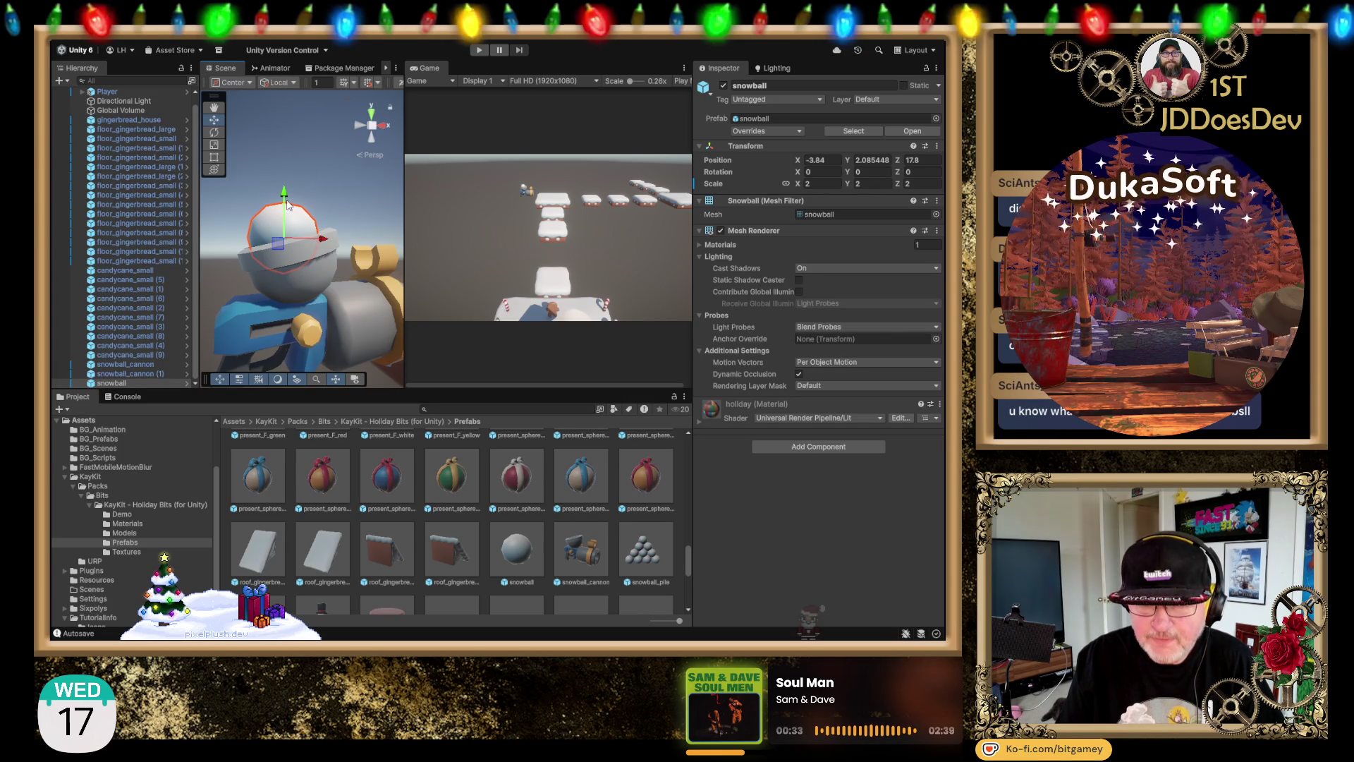
mouse_move(286, 196)
mouse_down()
mouse_move(305, 250)
mouse_move(308, 172)
mouse_move(328, 192)
mouse_up()
click(371, 113)
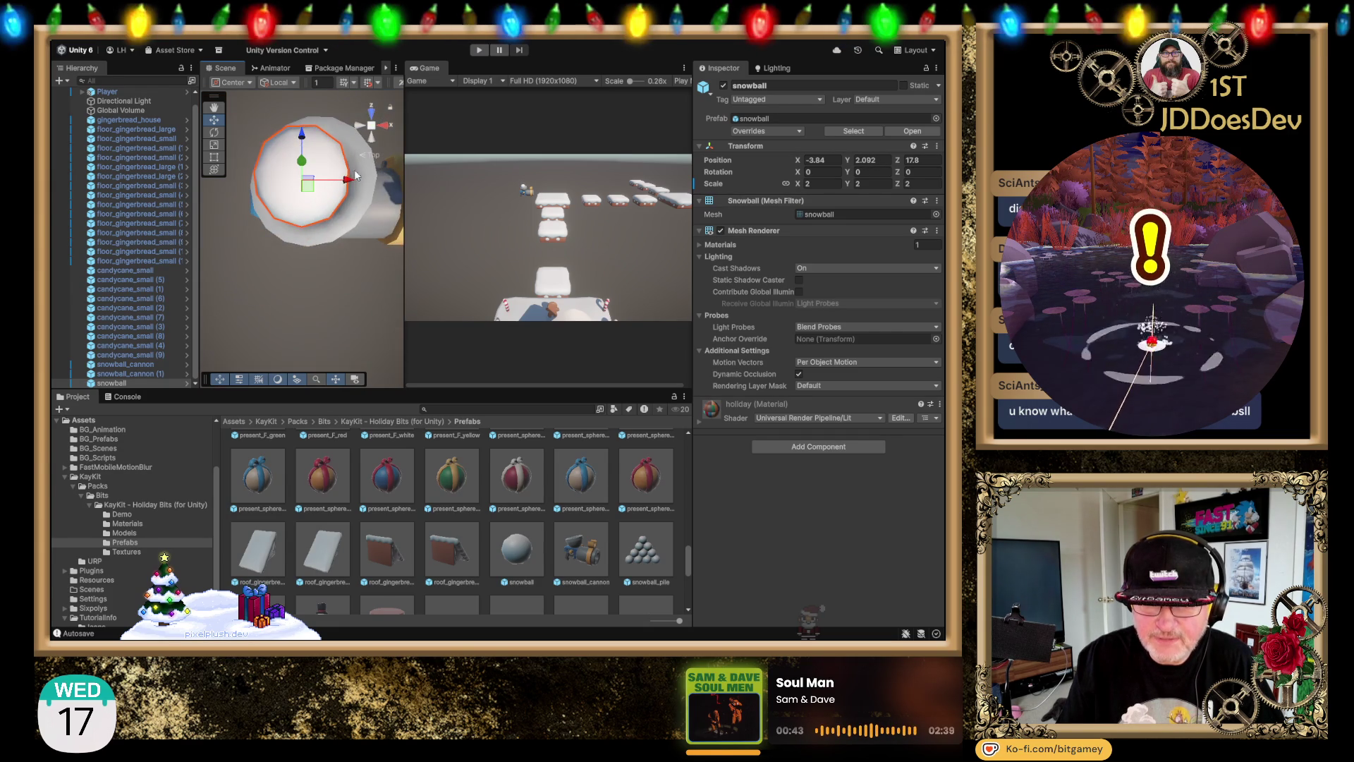
drag(347, 179, 360, 181)
drag(316, 138, 318, 145)
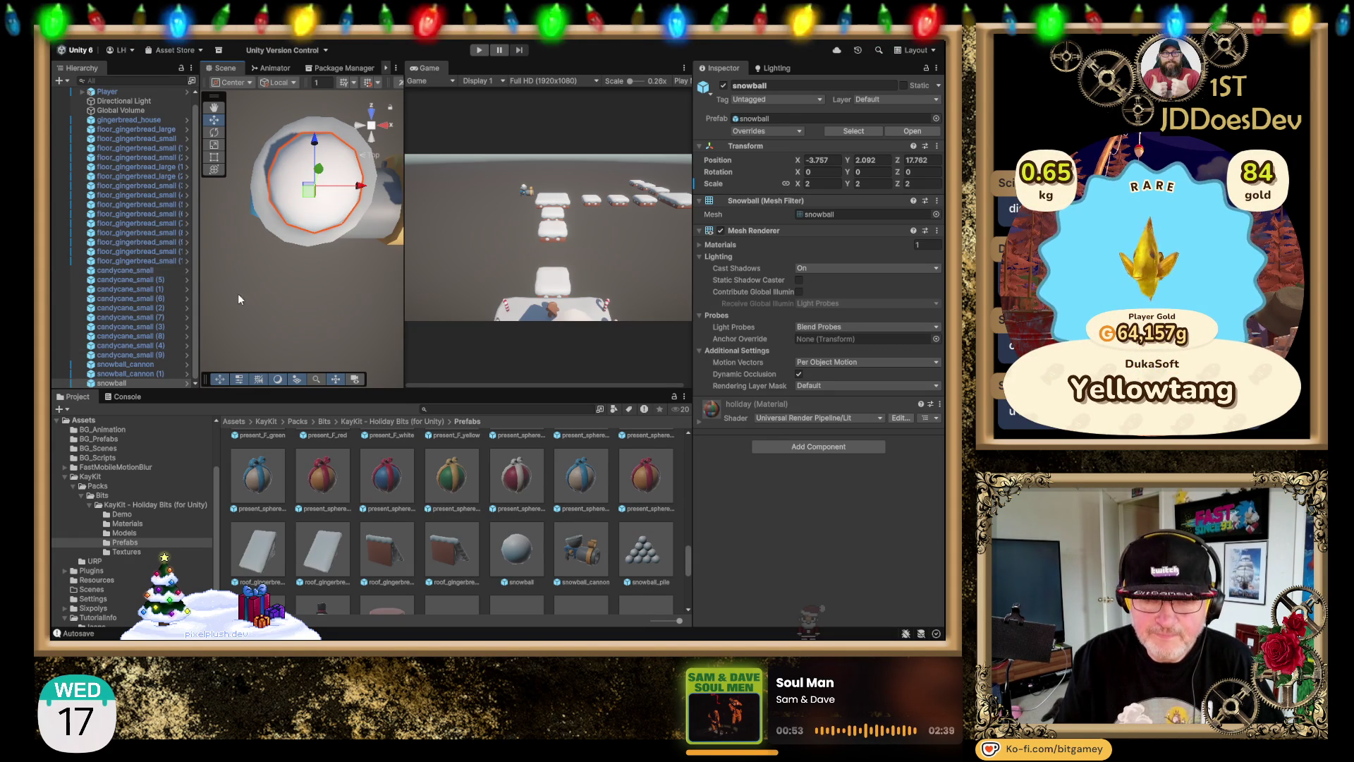
Step: Make the snowball a child of snowball_cannon (1) and reset its position and rotation to zero
click(150, 374)
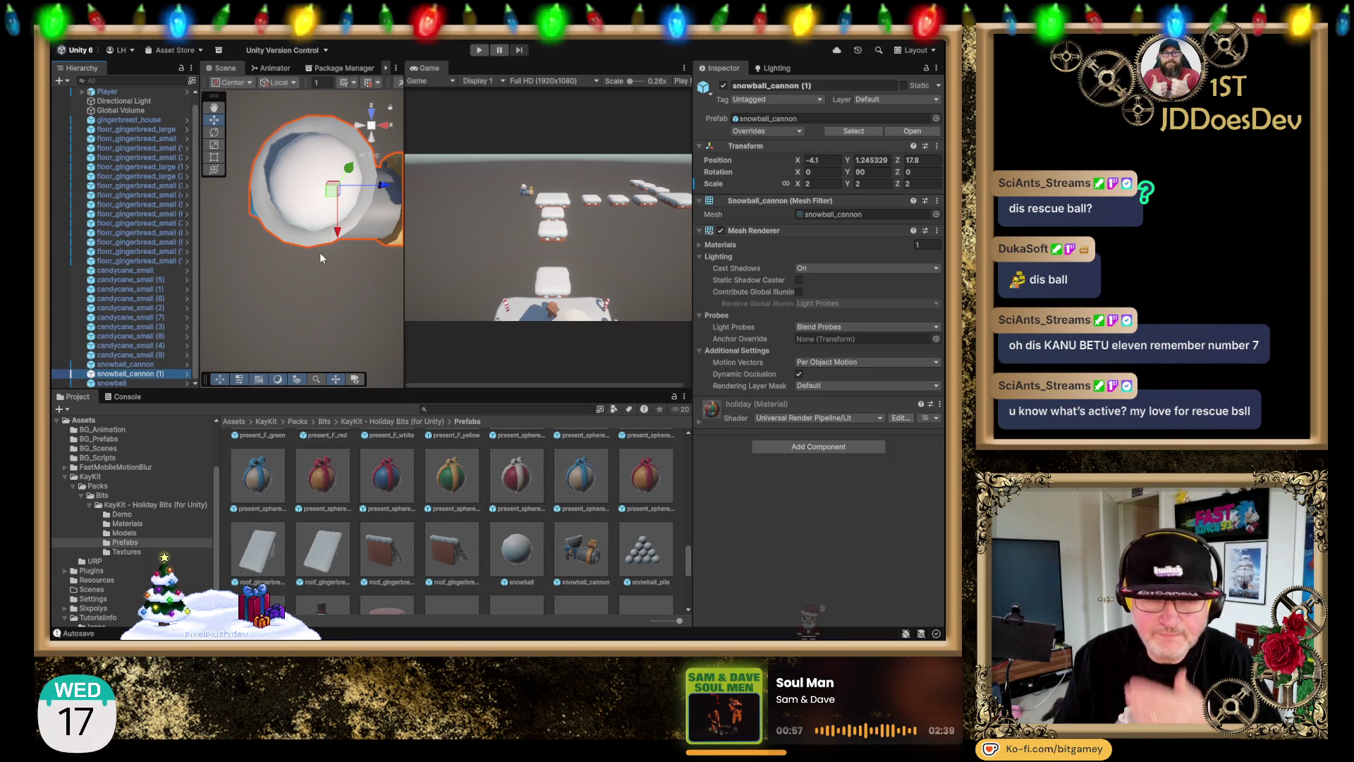
click(372, 138)
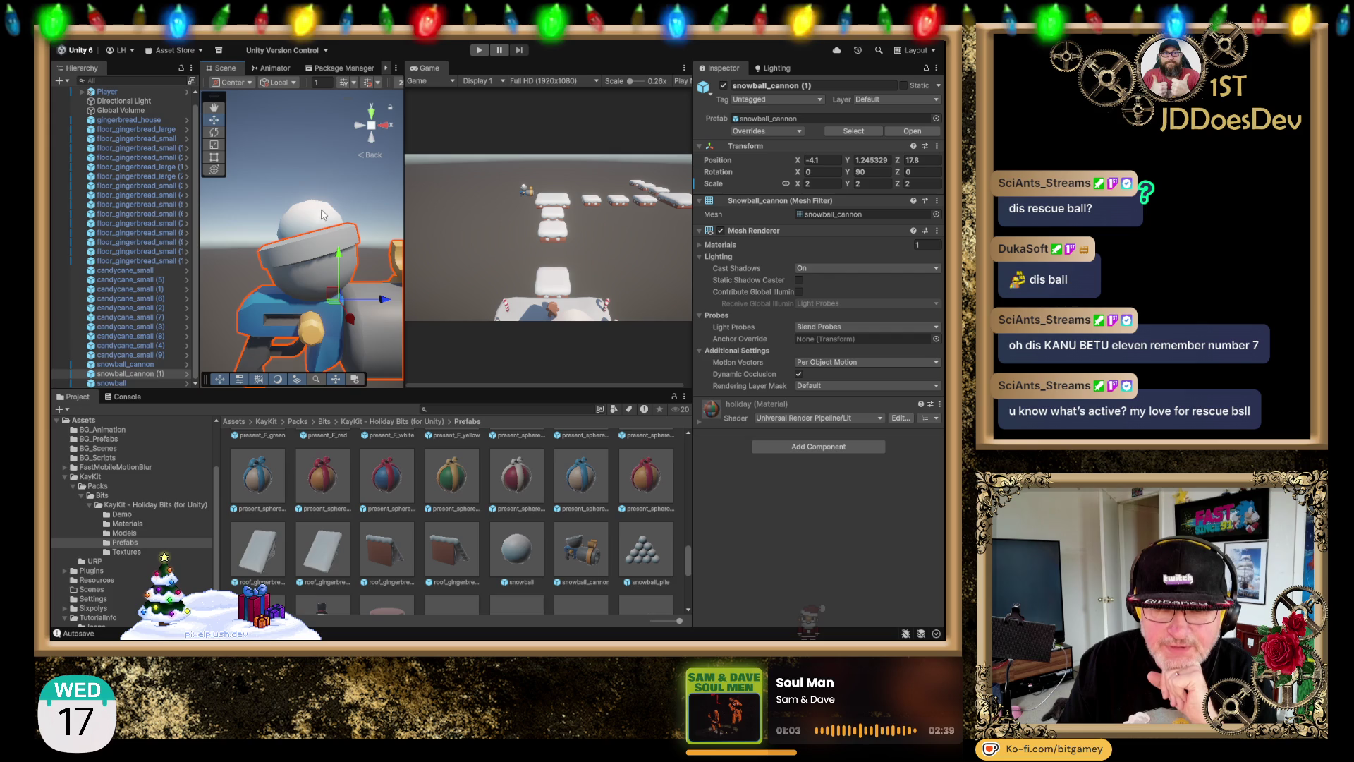
click(372, 111)
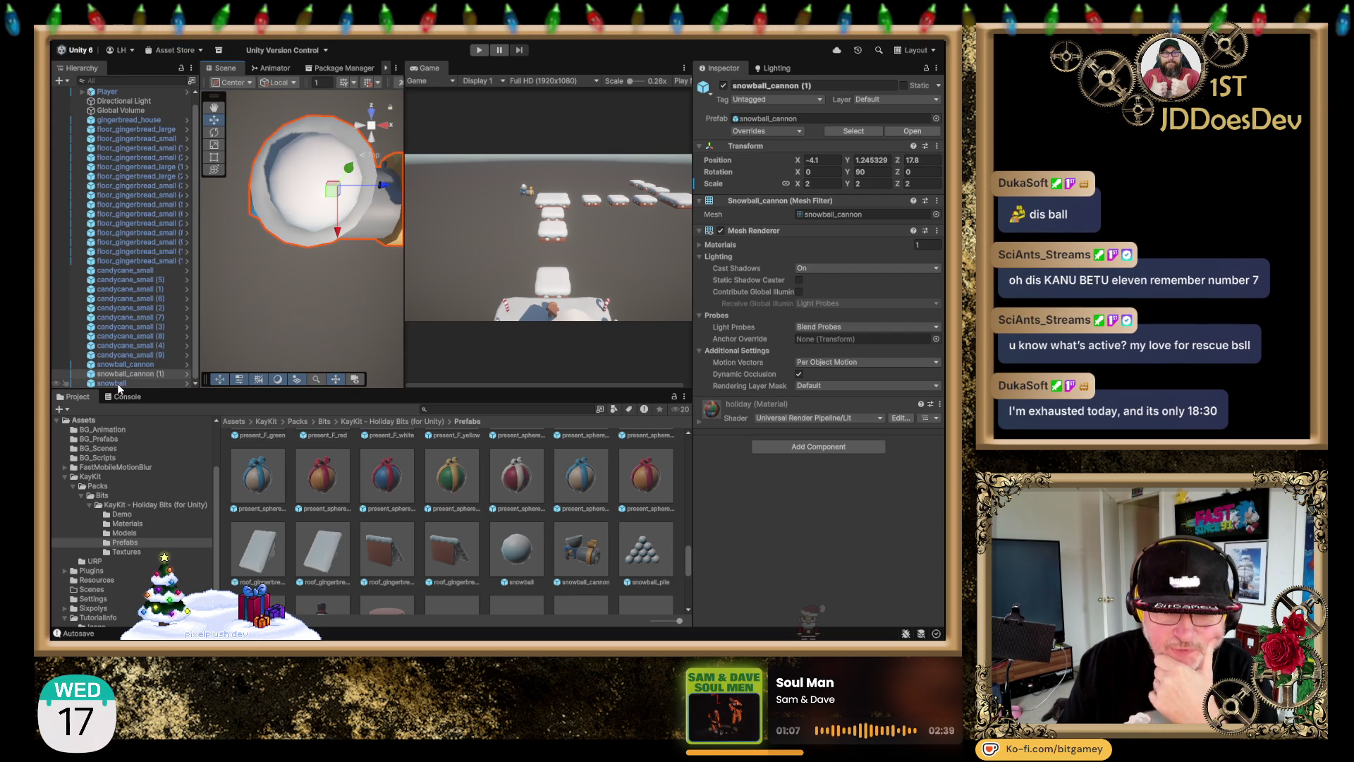
drag(112, 383, 147, 374)
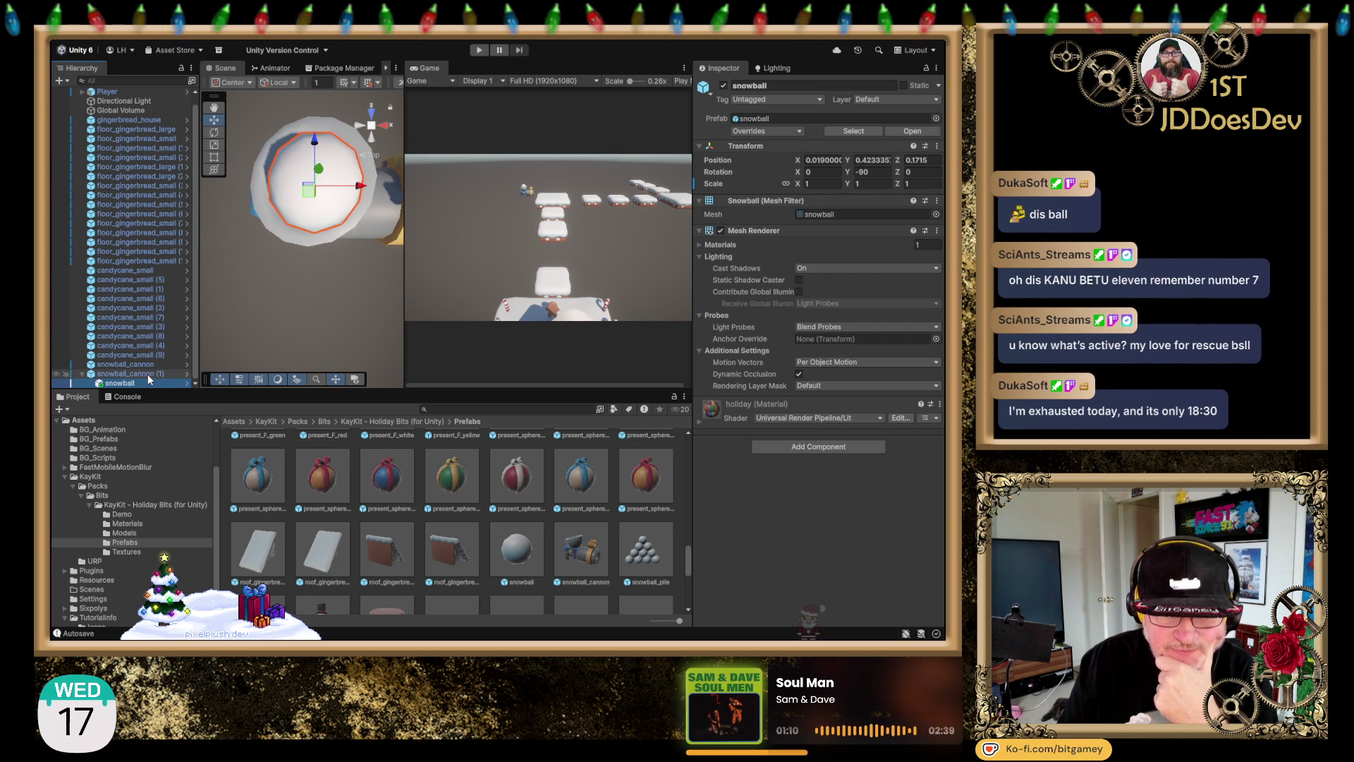
click(917, 160)
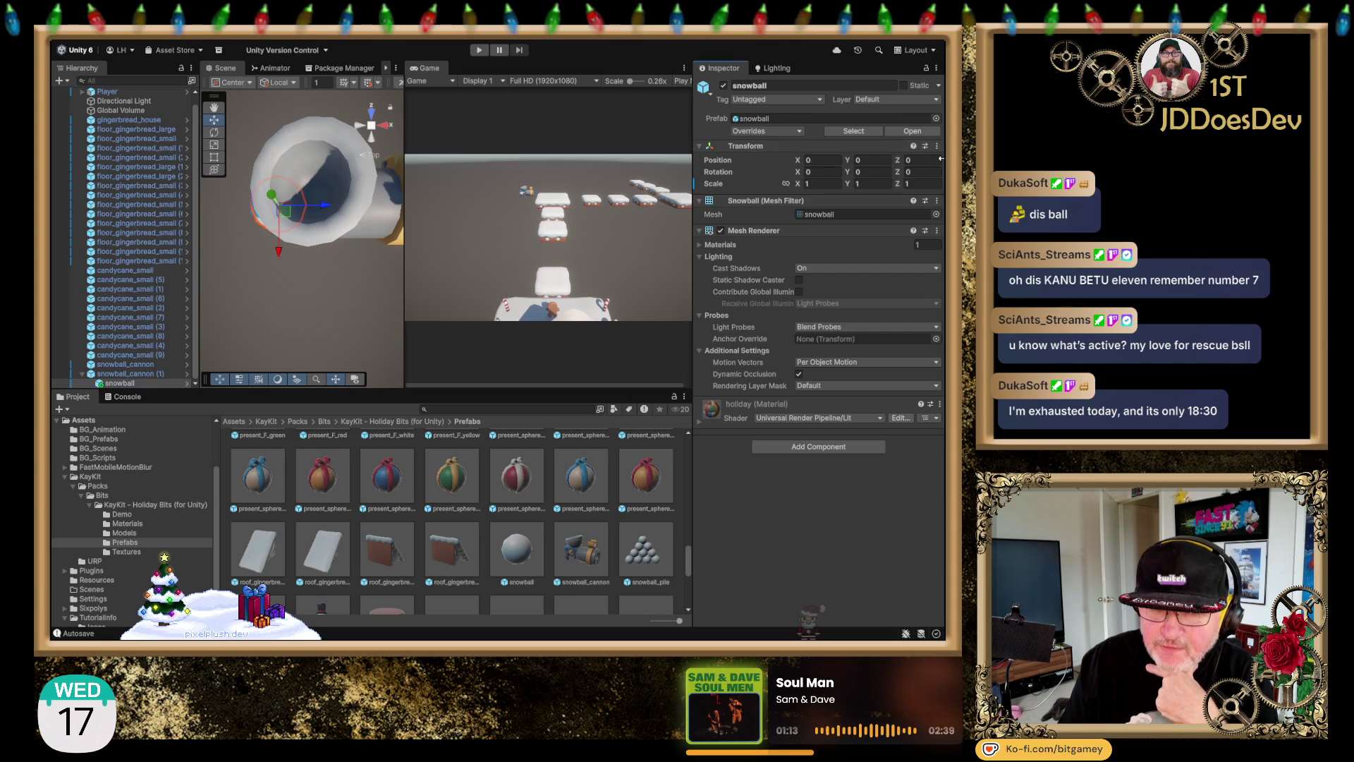
Step: Raise the snowball into the barrel to Y 0.413 and push it forward to Z 0.155
click(375, 142)
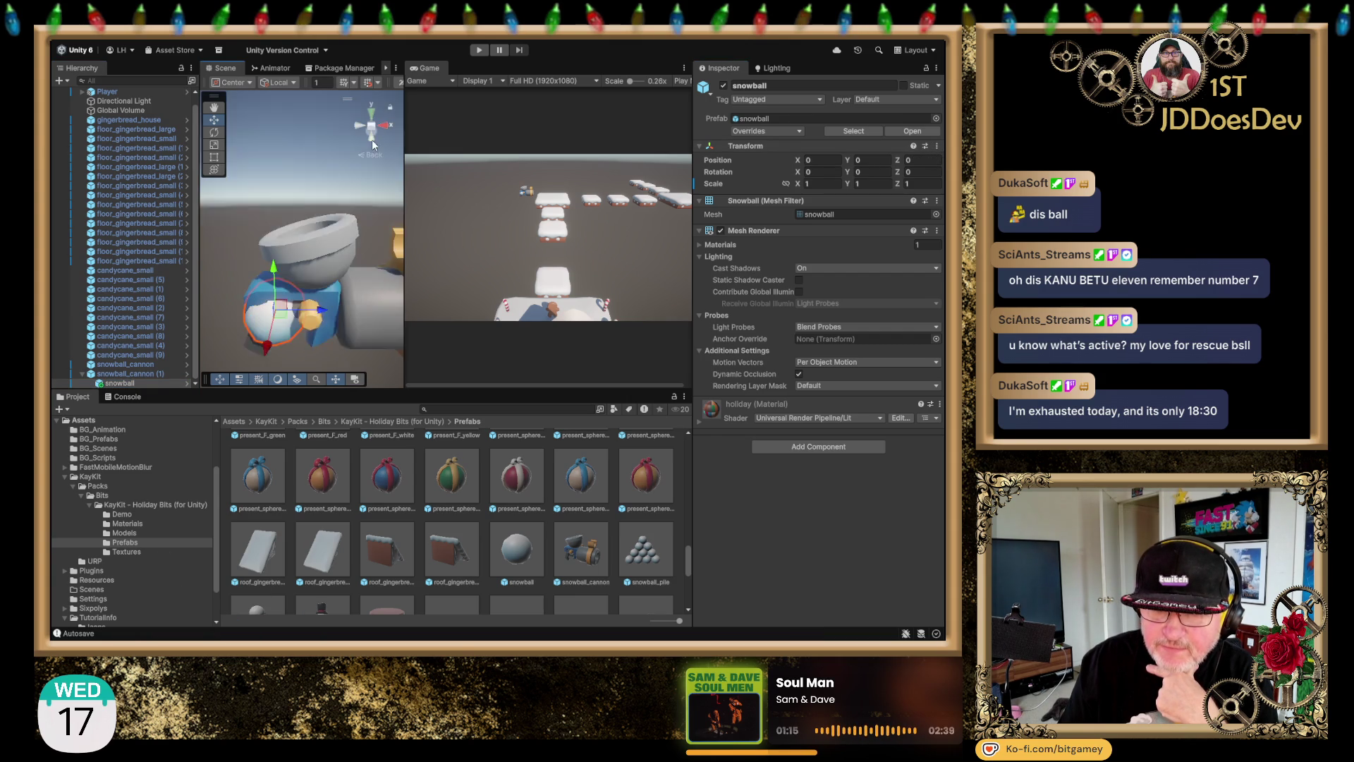
drag(276, 287, 277, 195)
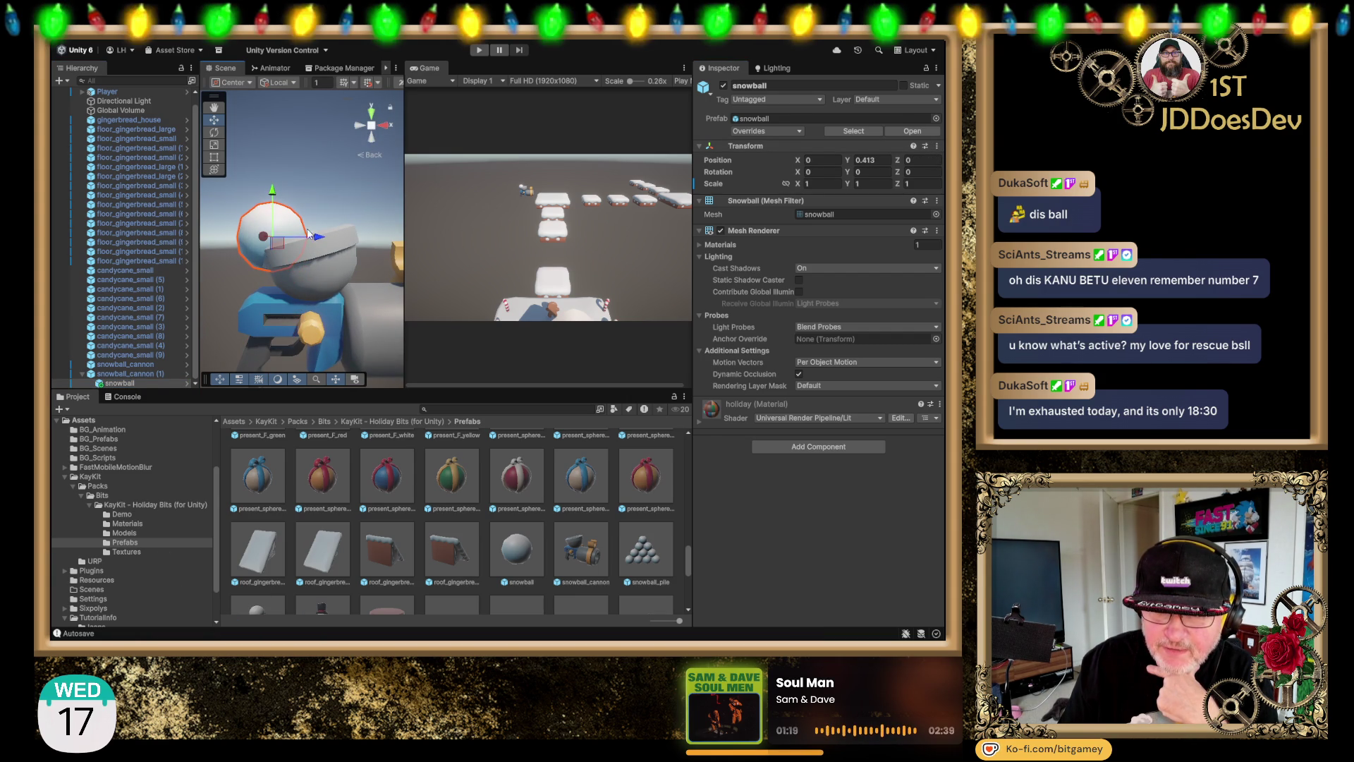
drag(320, 242, 357, 238)
click(371, 111)
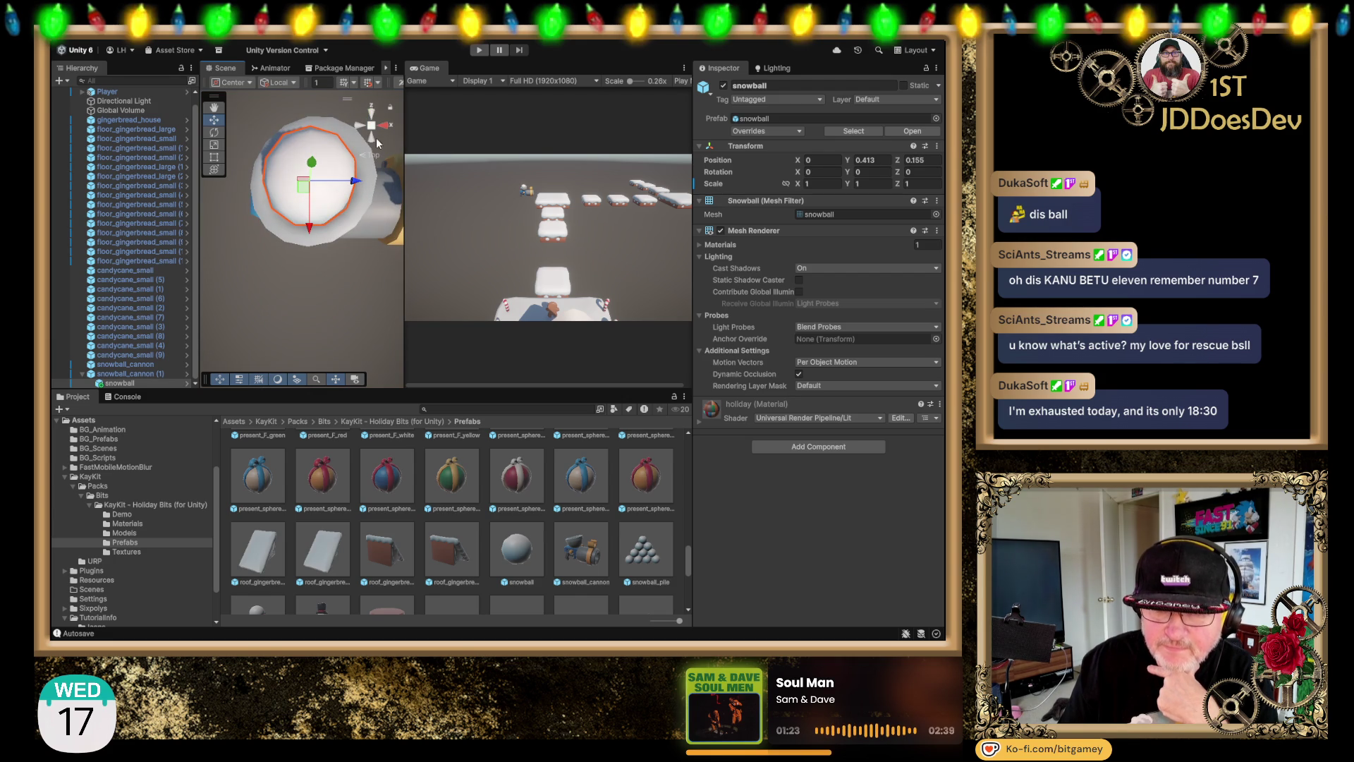
click(373, 138)
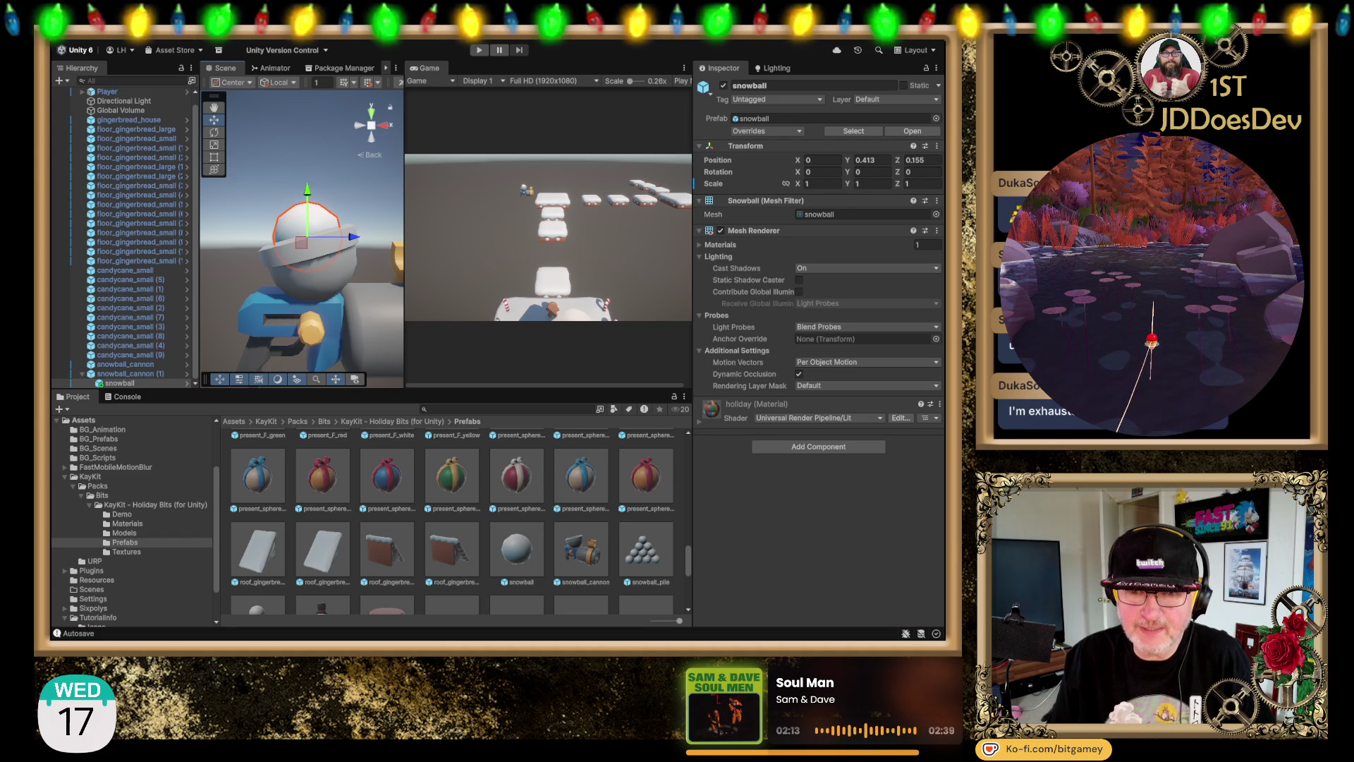
mouse_move(305, 200)
mouse_down()
mouse_move(303, 213)
mouse_move(311, 178)
mouse_move(315, 245)
mouse_move(319, 220)
mouse_up()
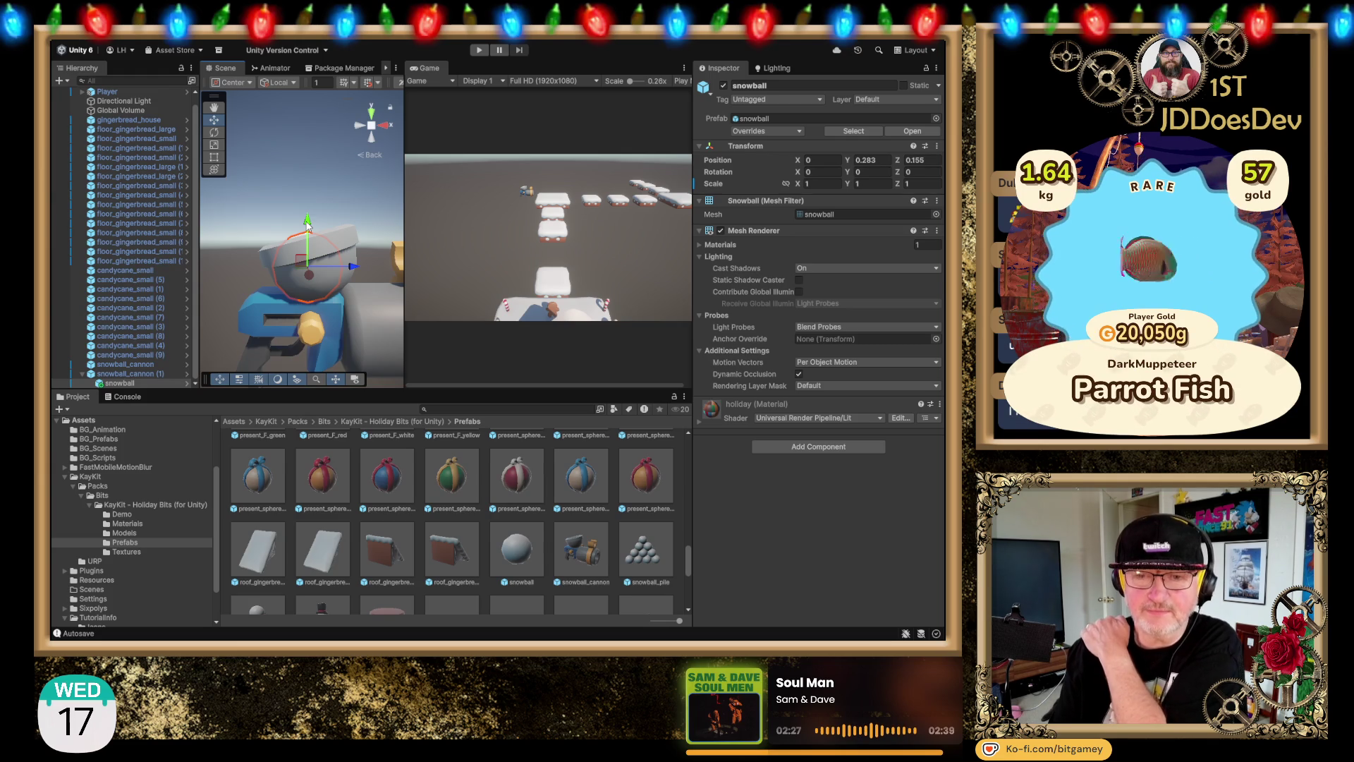
Step: Raise the snowball back up inside the second cannon's barrel until Position Y is 0.452
mouse_move(323, 146)
mouse_down()
mouse_move(315, 223)
mouse_move(299, 182)
mouse_move(367, 282)
mouse_move(326, 120)
mouse_up()
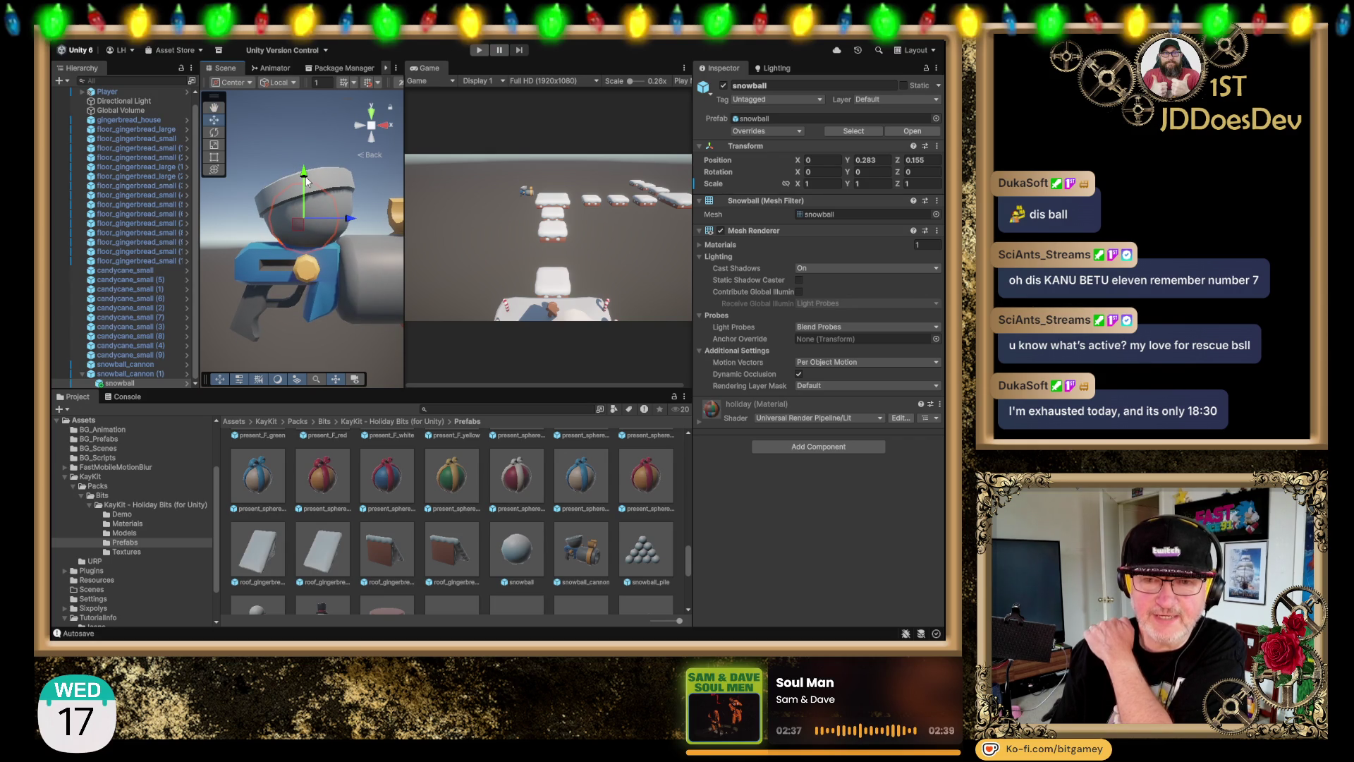
drag(304, 172, 301, 138)
scroll(303, 211, up, 5)
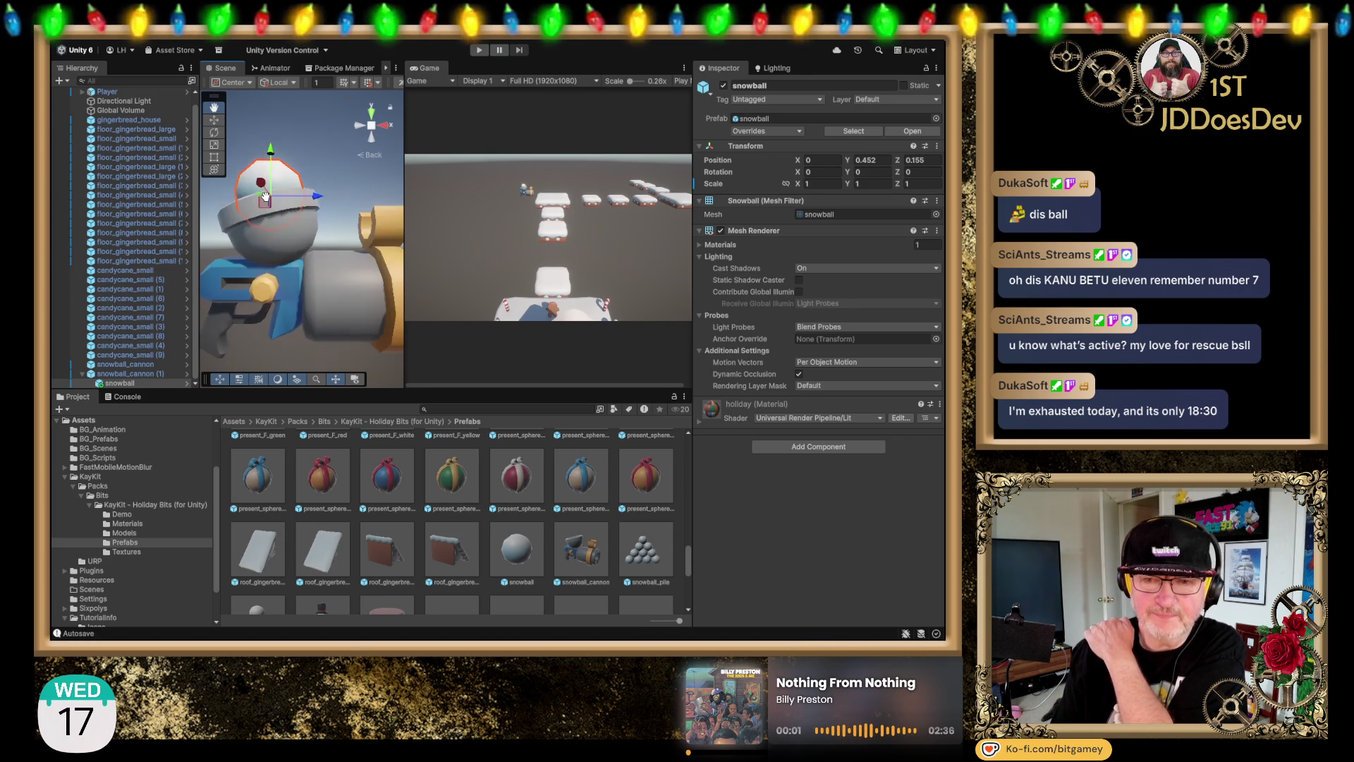
scroll(375, 215, down, 3)
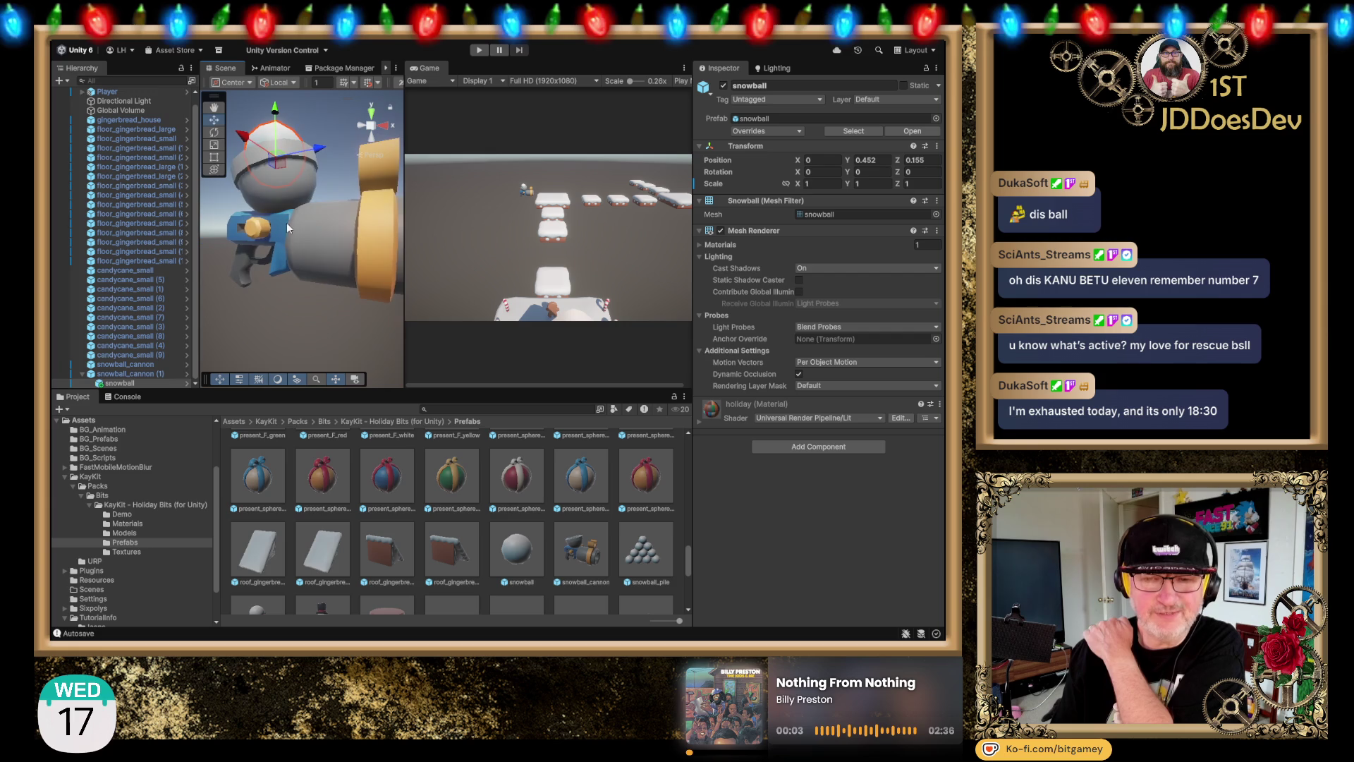
scroll(334, 189, down, 2)
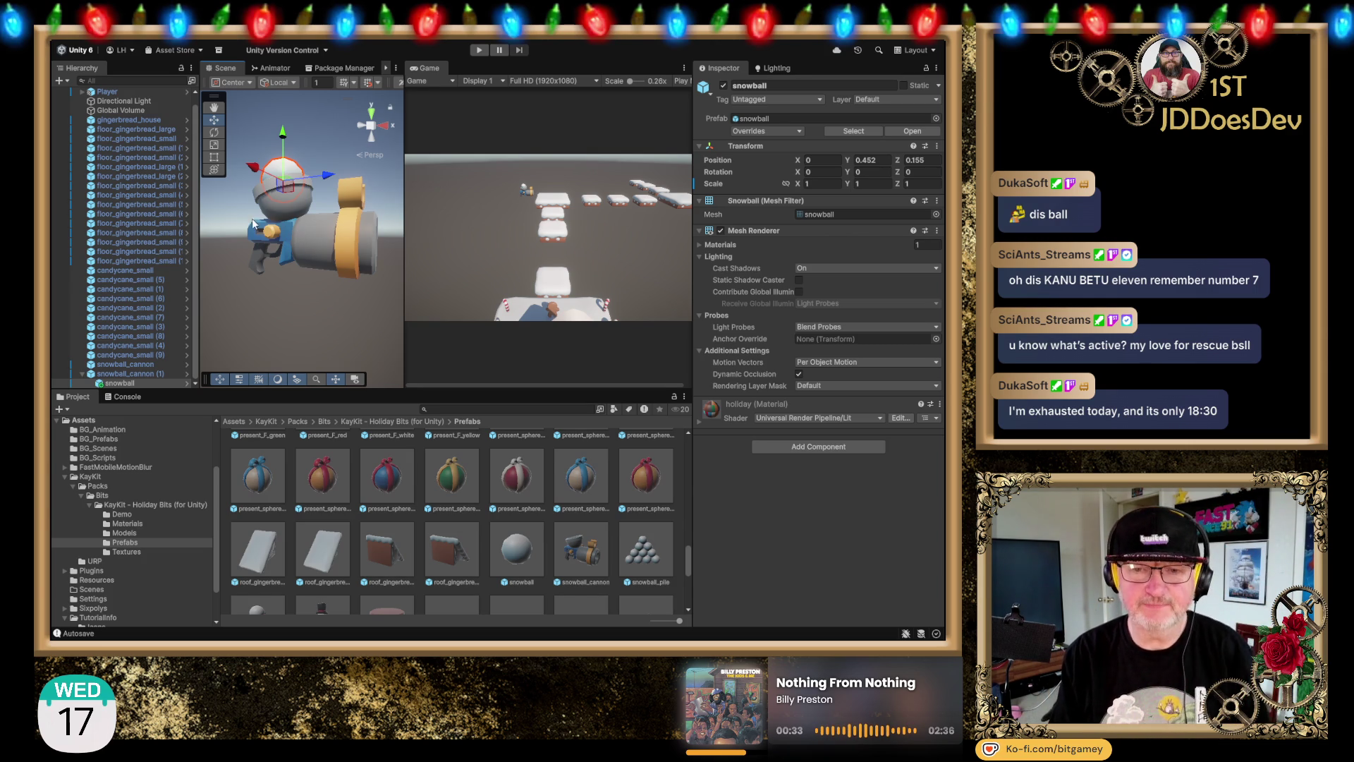
mouse_move(287, 220)
mouse_down()
mouse_move(327, 220)
mouse_move(275, 213)
mouse_up()
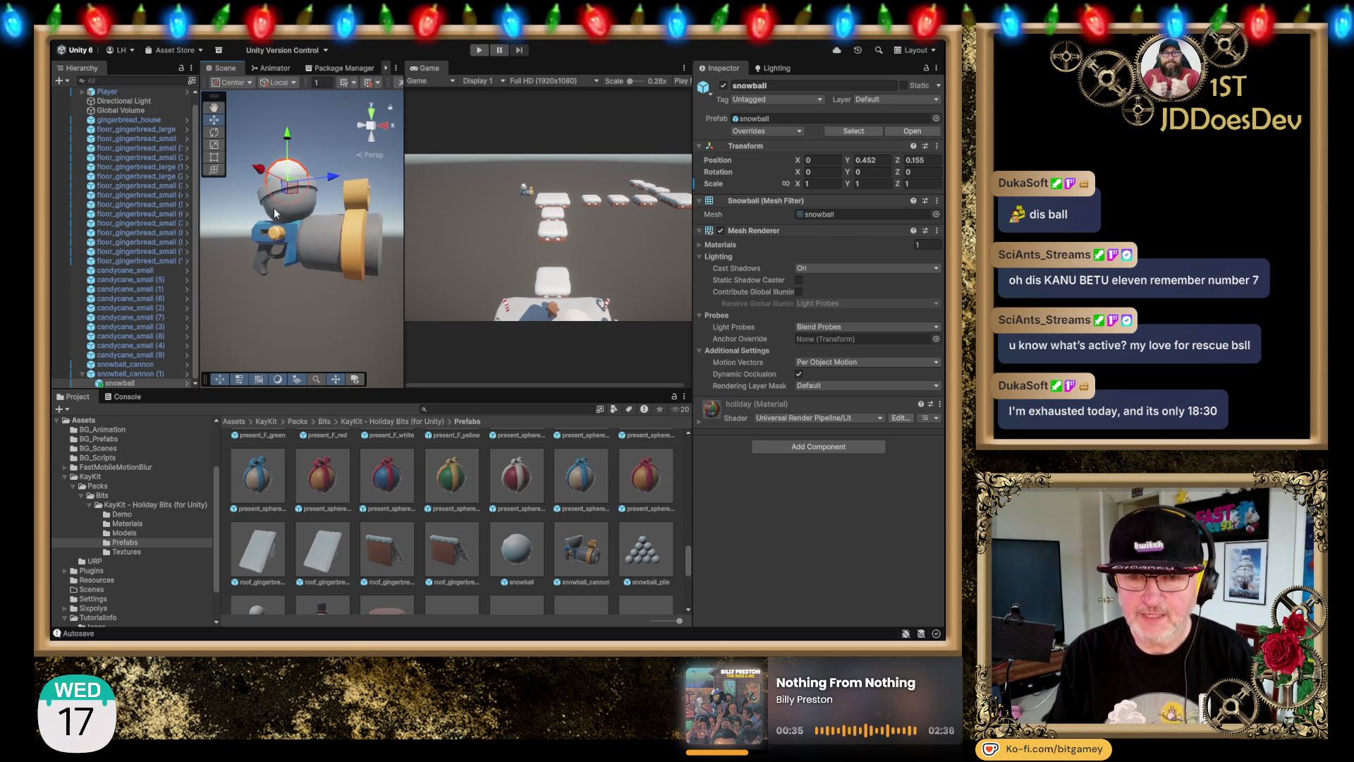
Step: Widen the Scene view over the Game view and survey the platform layout from the top
click(371, 112)
click(370, 124)
click(372, 112)
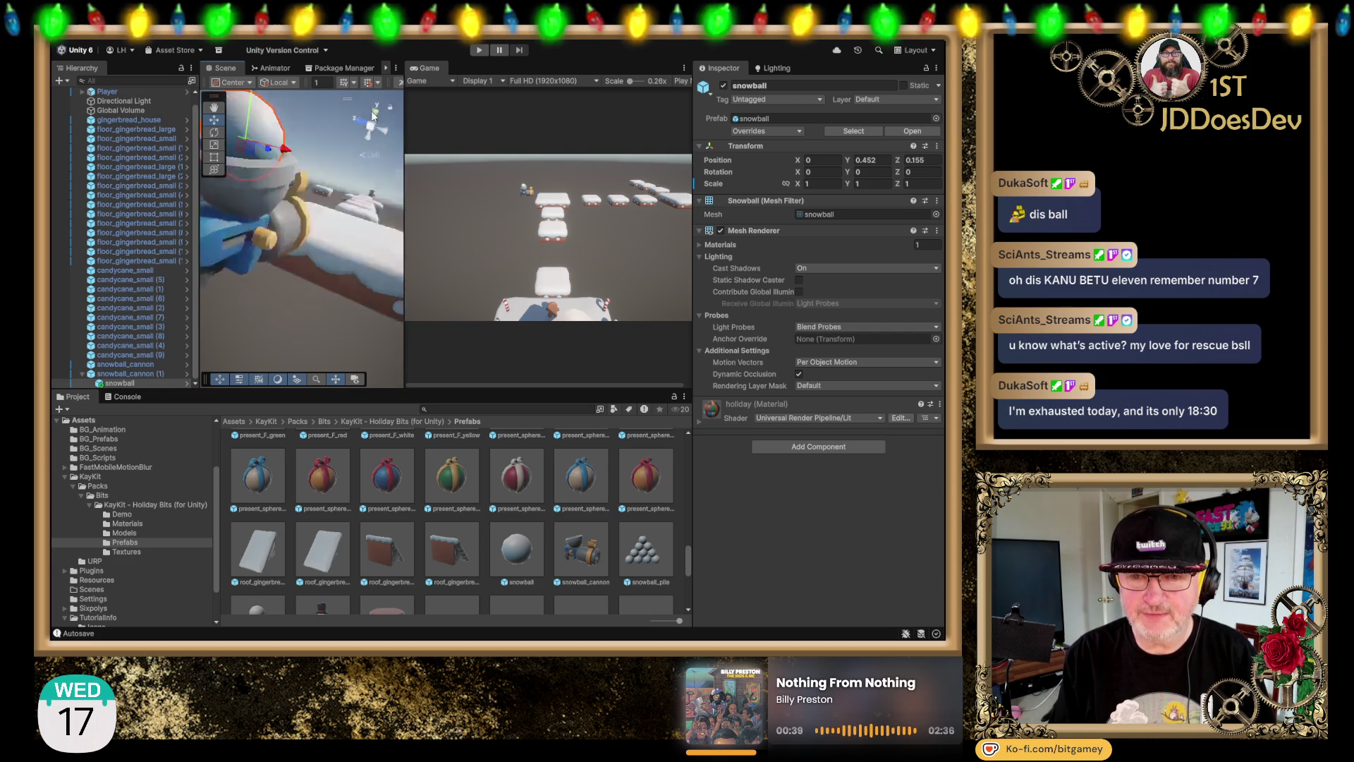
scroll(374, 209, down, 2)
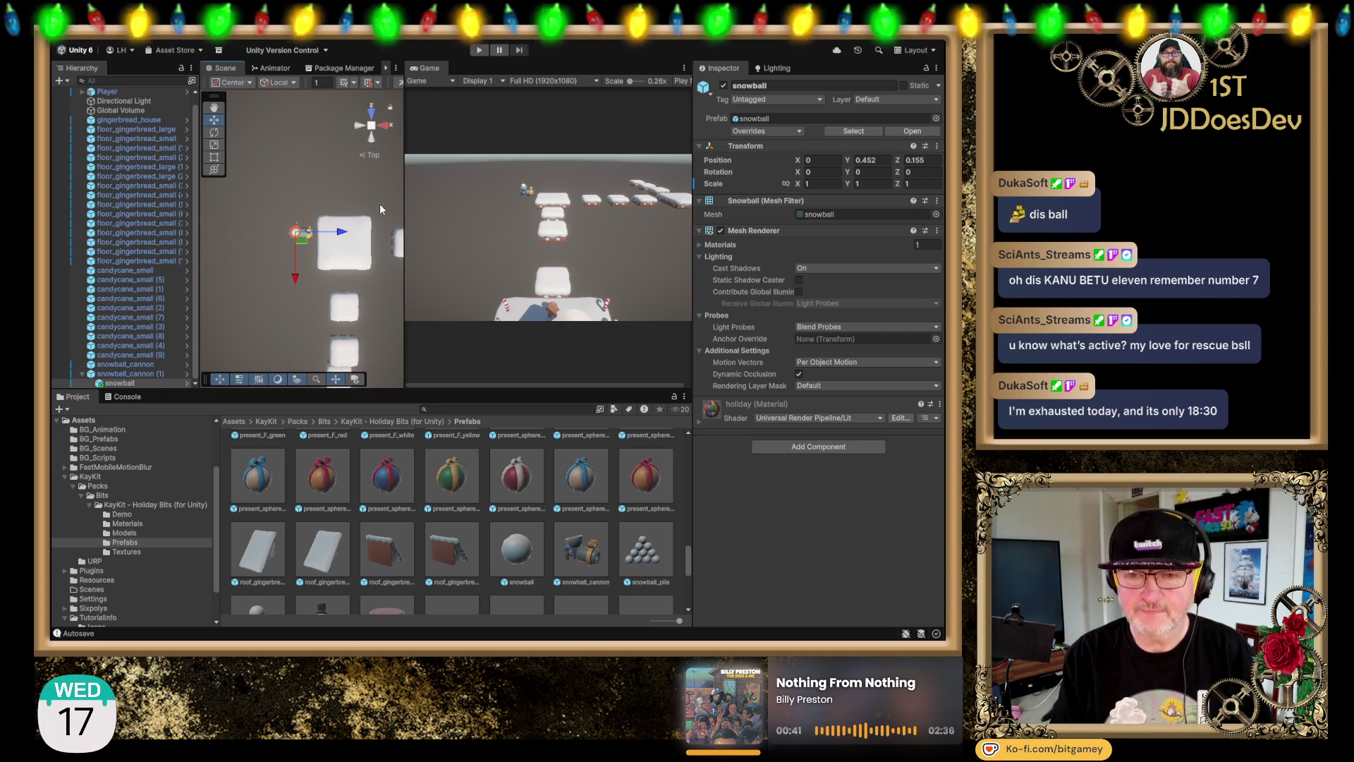
drag(407, 206, 605, 207)
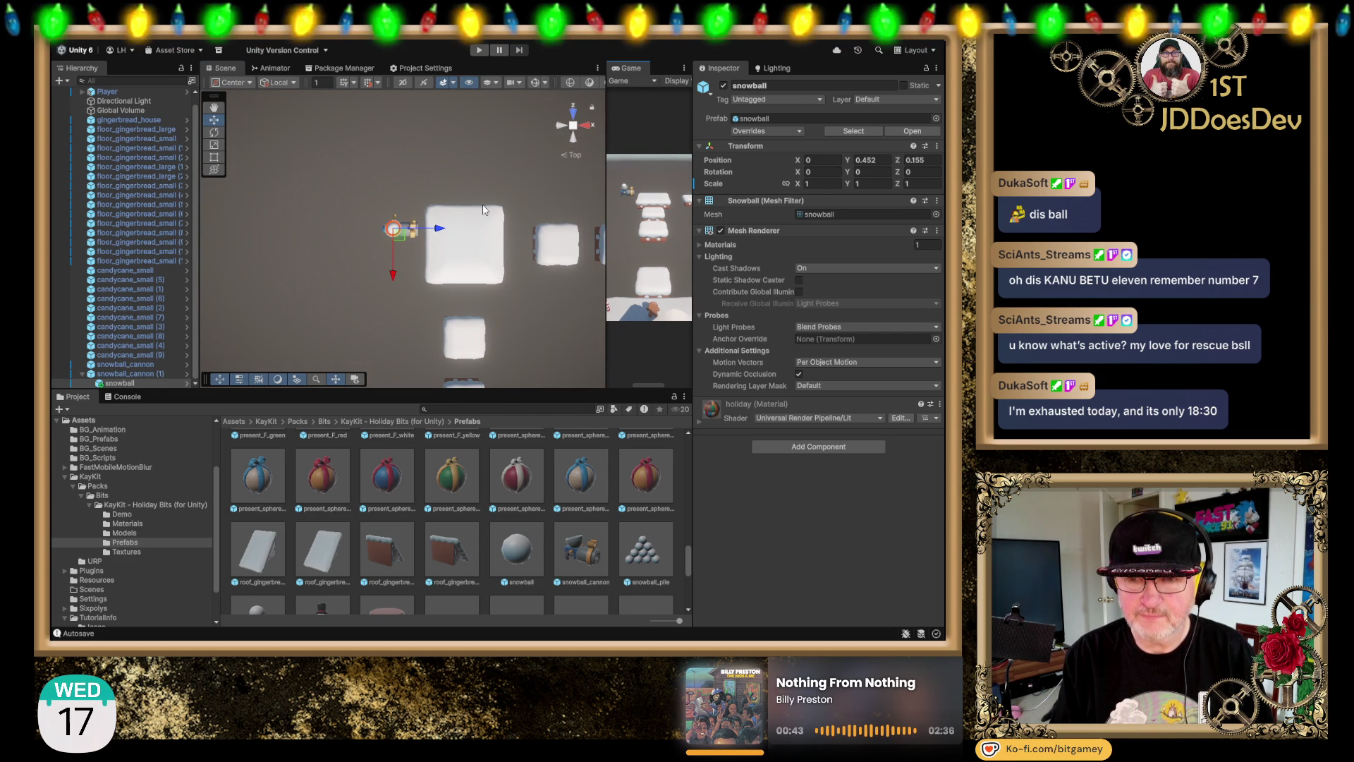
scroll(423, 211, up, 2)
drag(423, 177, 272, 129)
scroll(292, 142, down, 5)
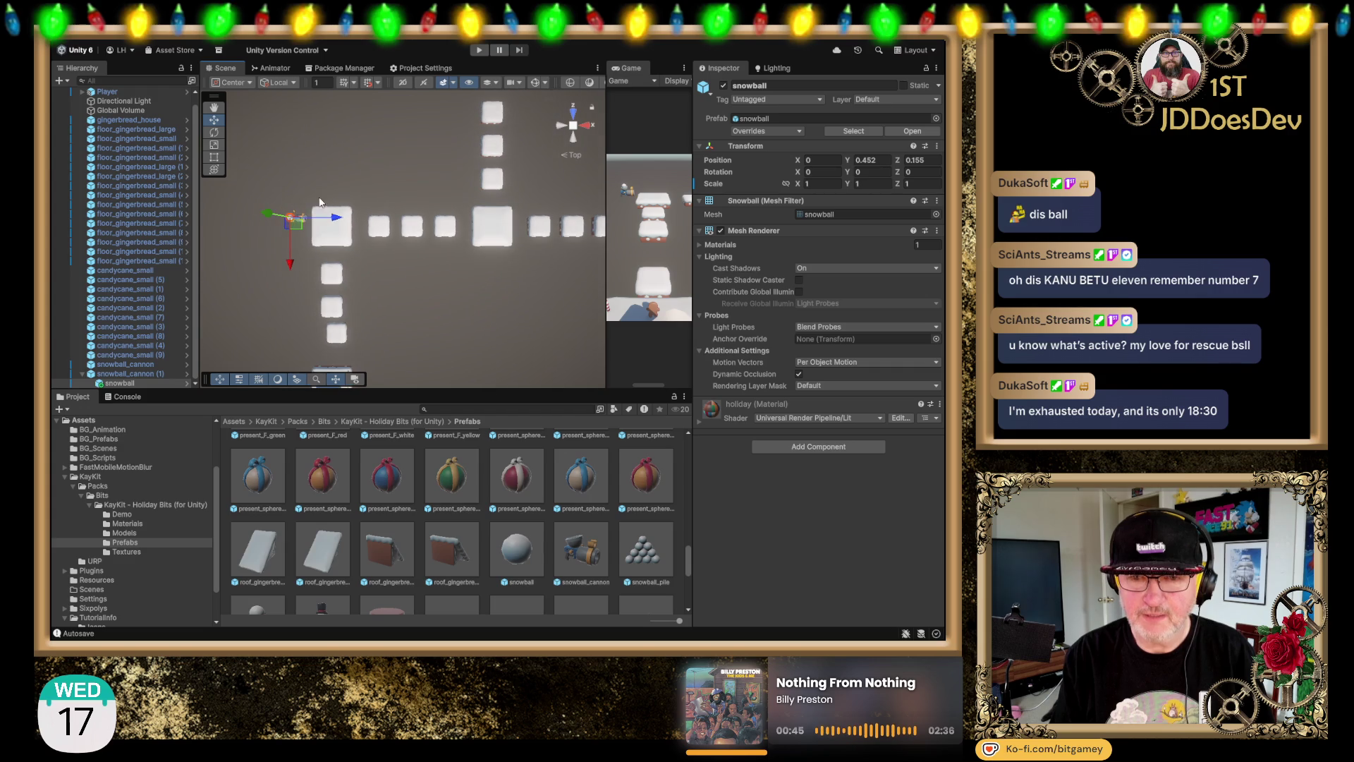
key(w)
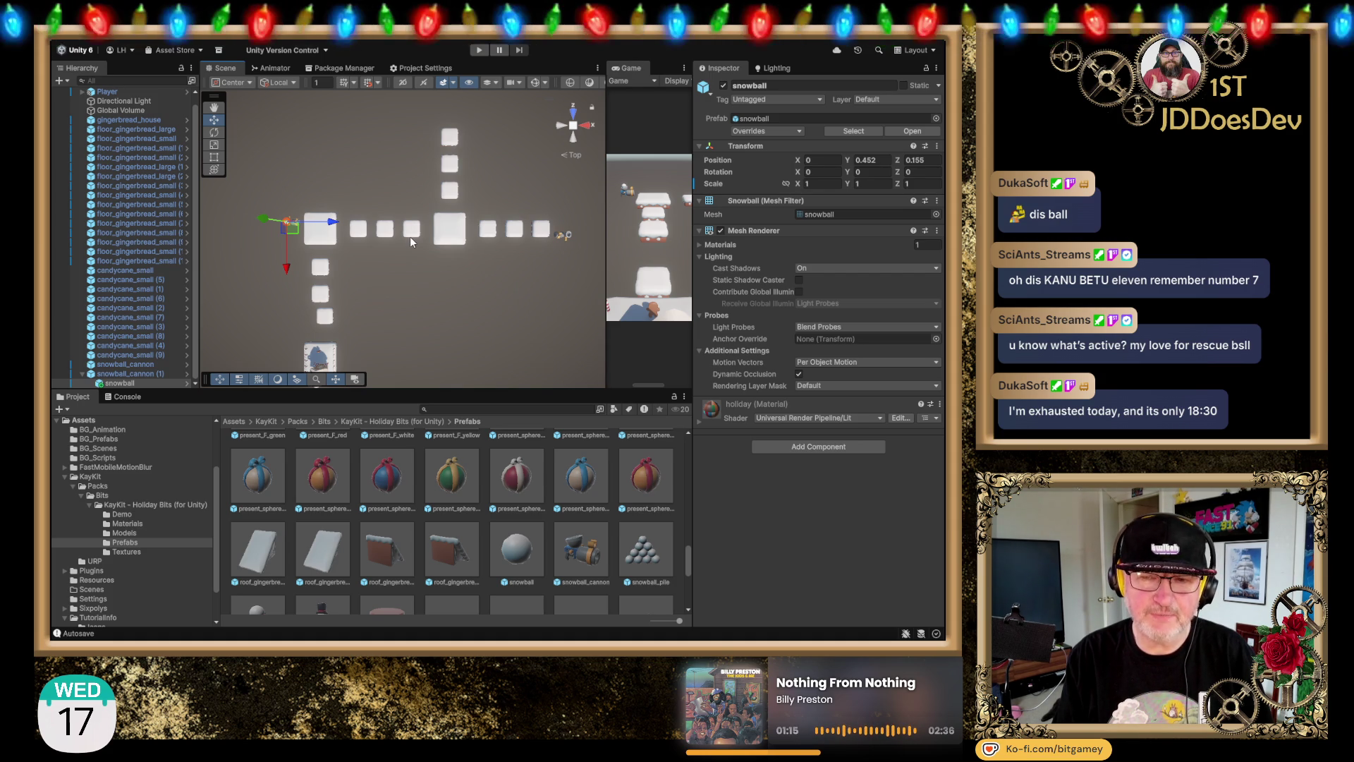
Step: Orbit and pan from behind to view the snowy platforms at an angle
click(571, 138)
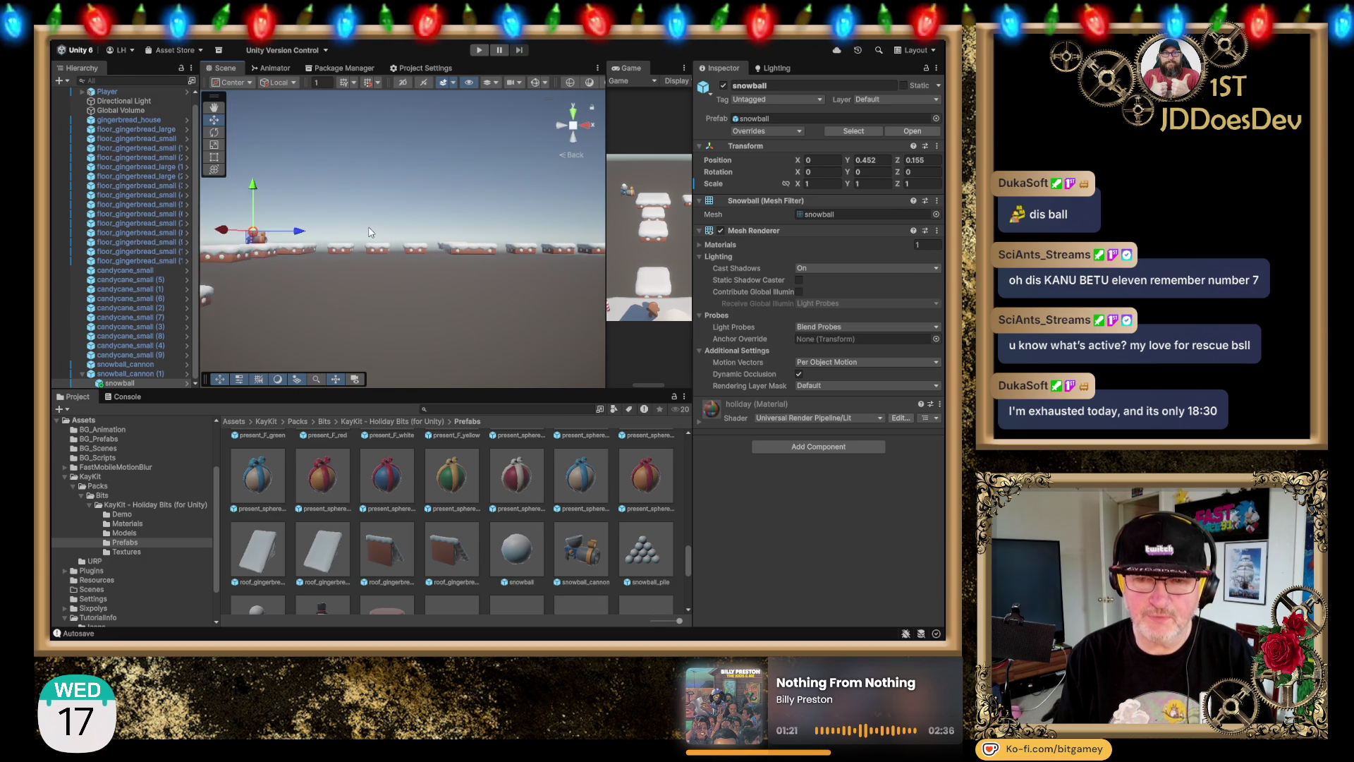
mouse_move(498, 319)
mouse_down()
mouse_move(509, 301)
mouse_move(426, 311)
mouse_up()
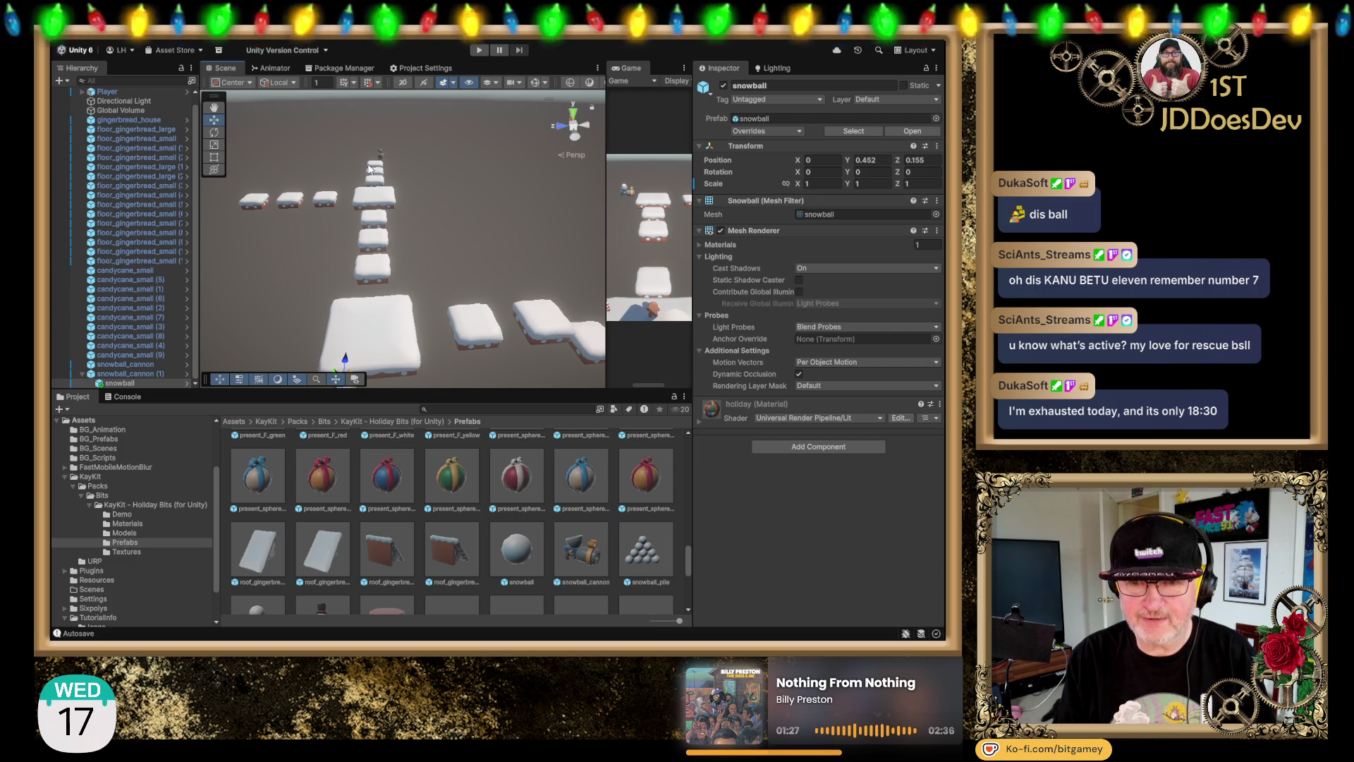
mouse_move(414, 170)
mouse_down()
mouse_move(409, 213)
mouse_move(426, 161)
mouse_move(427, 177)
mouse_up()
scroll(426, 160, down, 3)
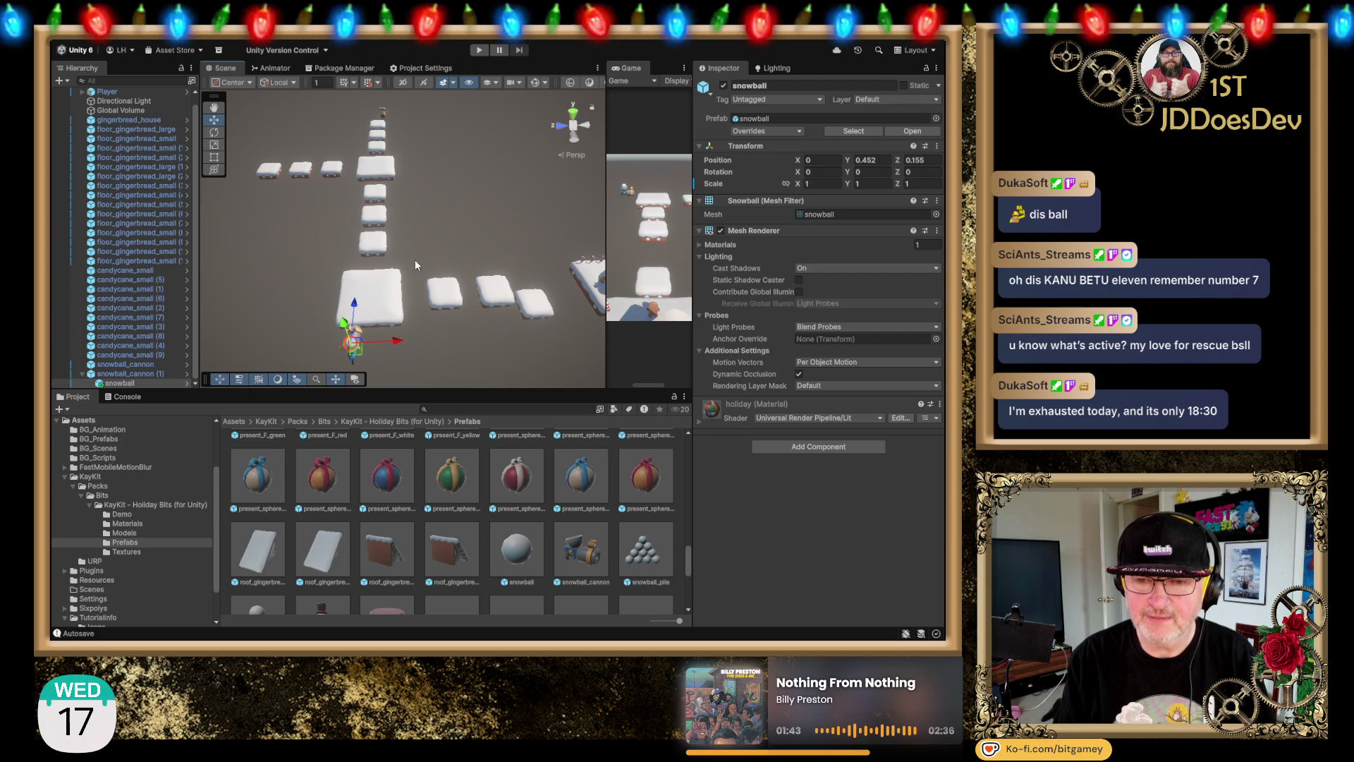
mouse_move(459, 240)
mouse_down()
mouse_move(358, 234)
mouse_move(423, 238)
mouse_move(406, 240)
mouse_up()
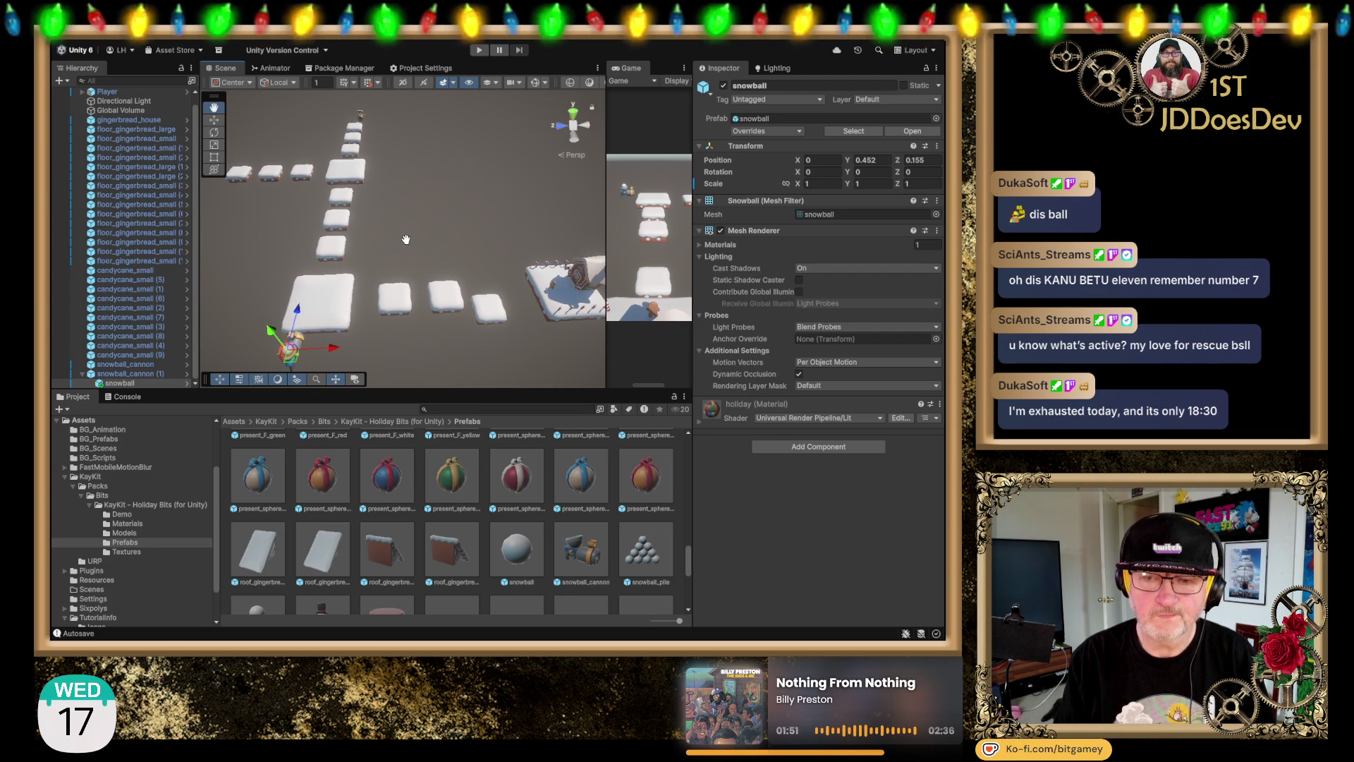
key(w)
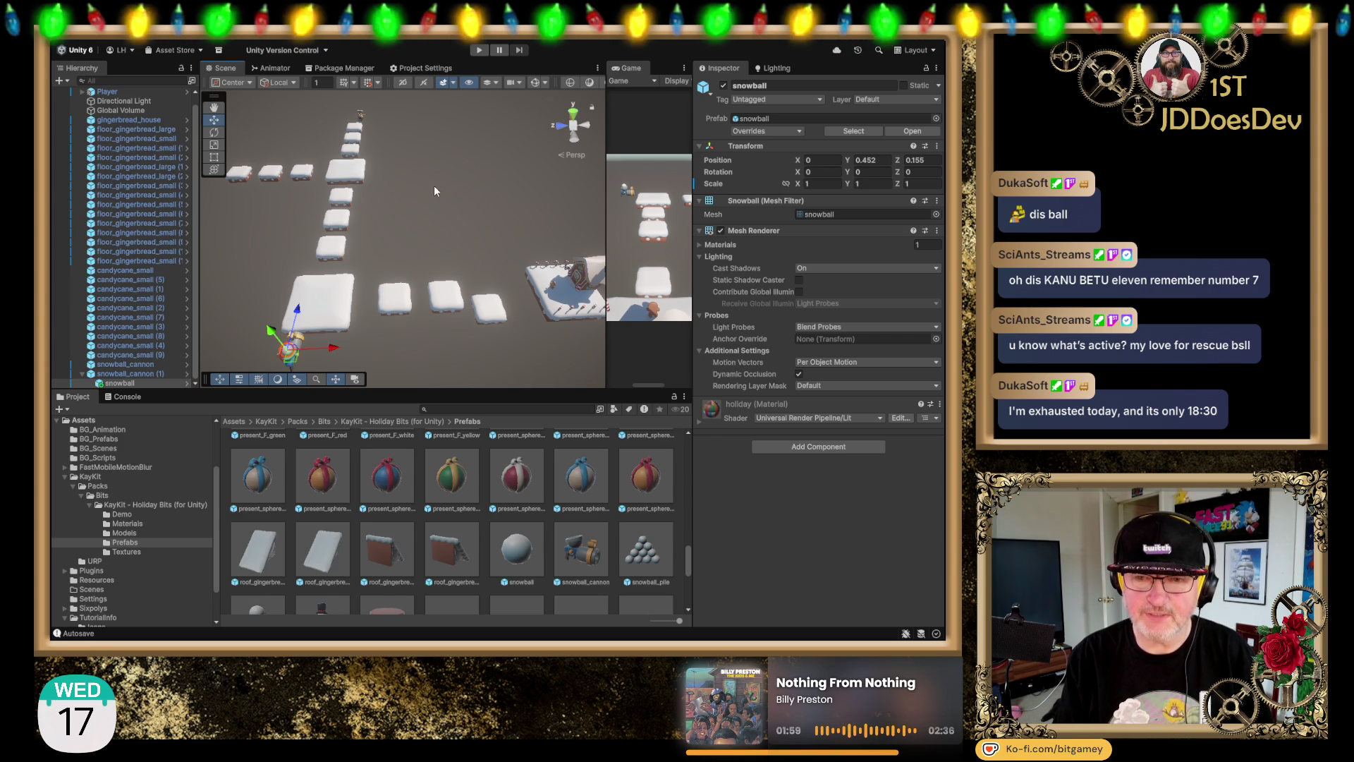
mouse_move(437, 167)
mouse_down()
mouse_move(487, 171)
mouse_move(389, 177)
mouse_move(307, 151)
mouse_up()
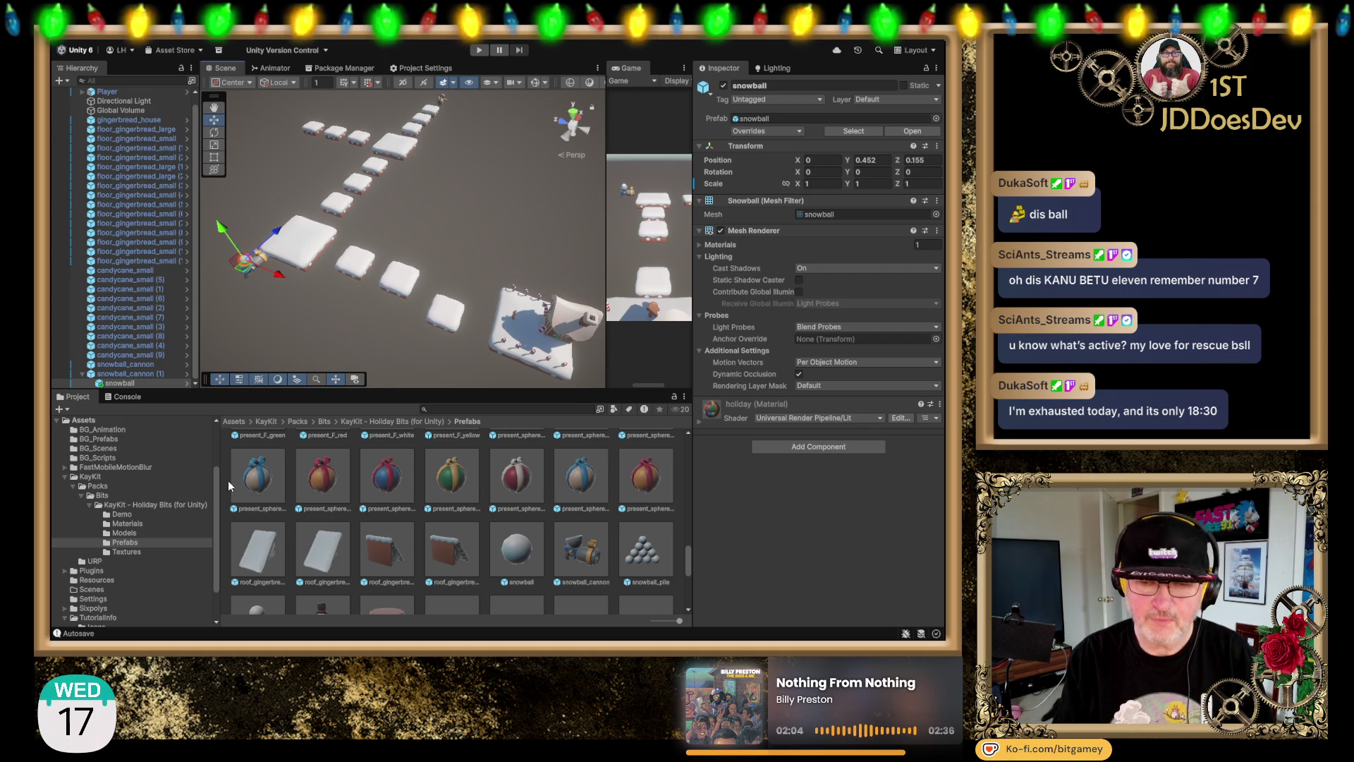
click(325, 70)
Step: Search My Assets for 'cine' and show the Cinemachine package details
double_click(334, 108)
text(cine)
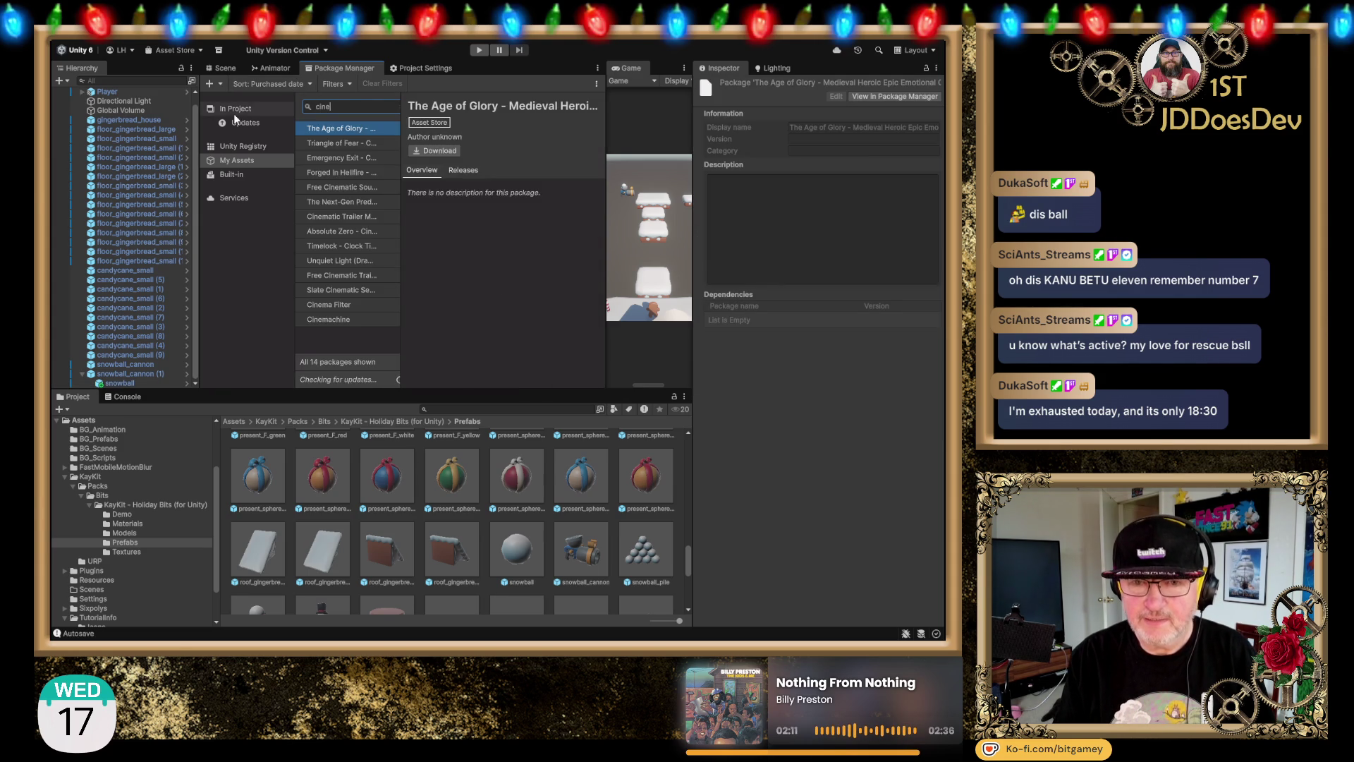
click(330, 320)
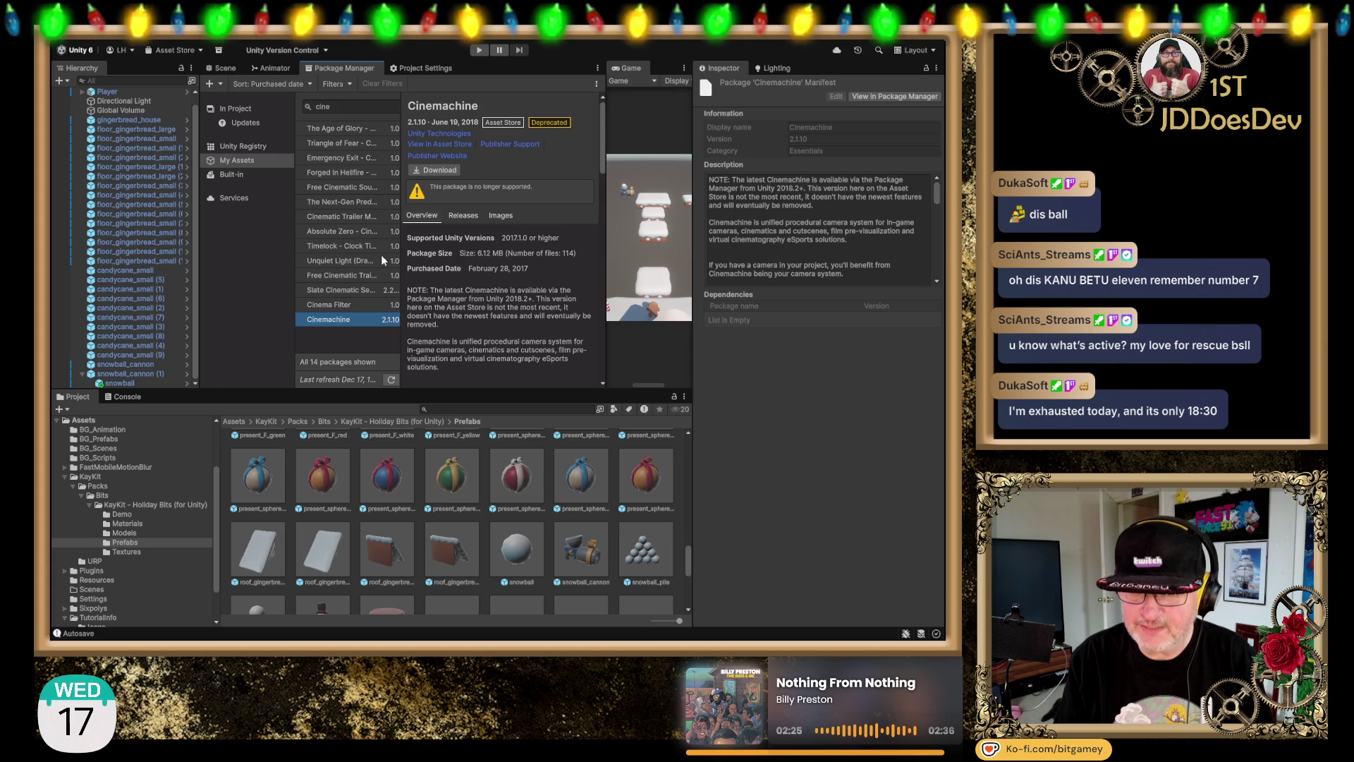
Step: Search the Unity Registry for 'cine' and install Cinemachine 3.1.5
click(238, 145)
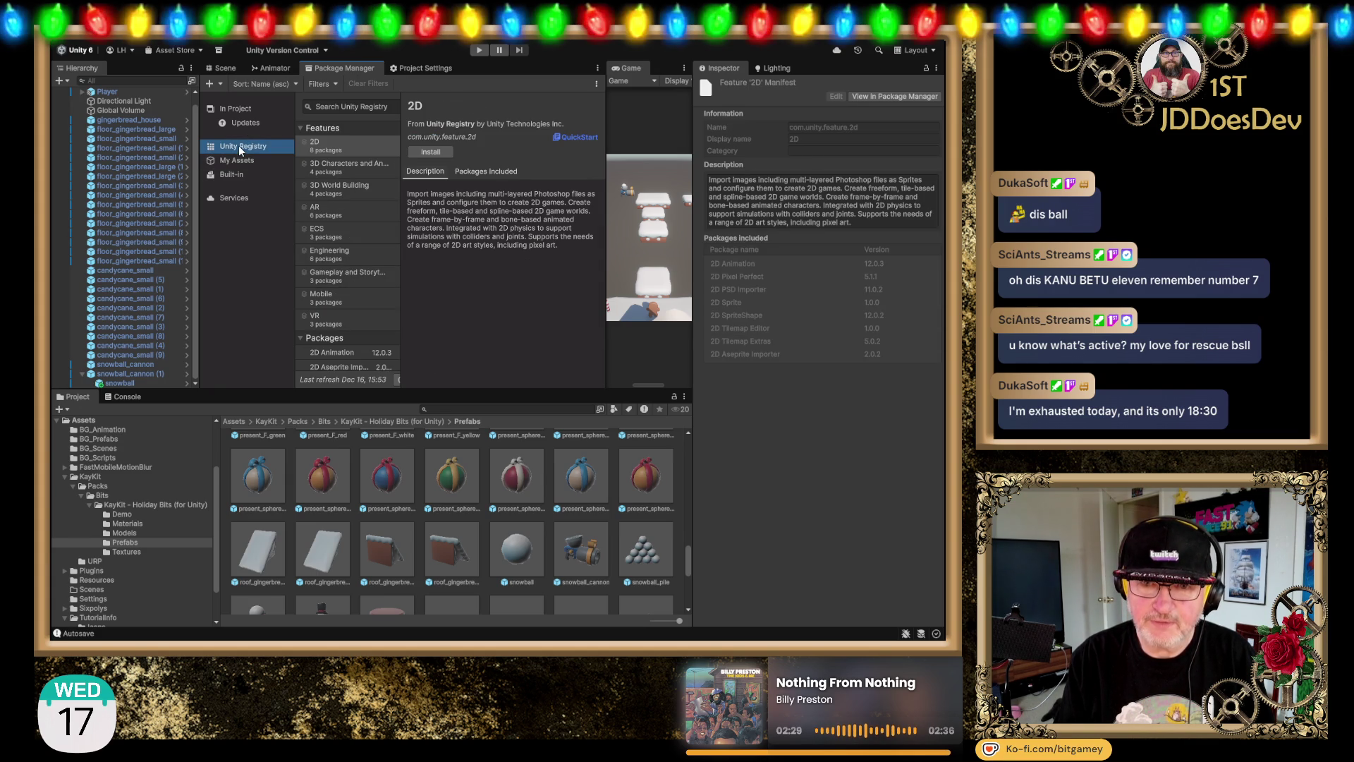
click(328, 102)
text(cine)
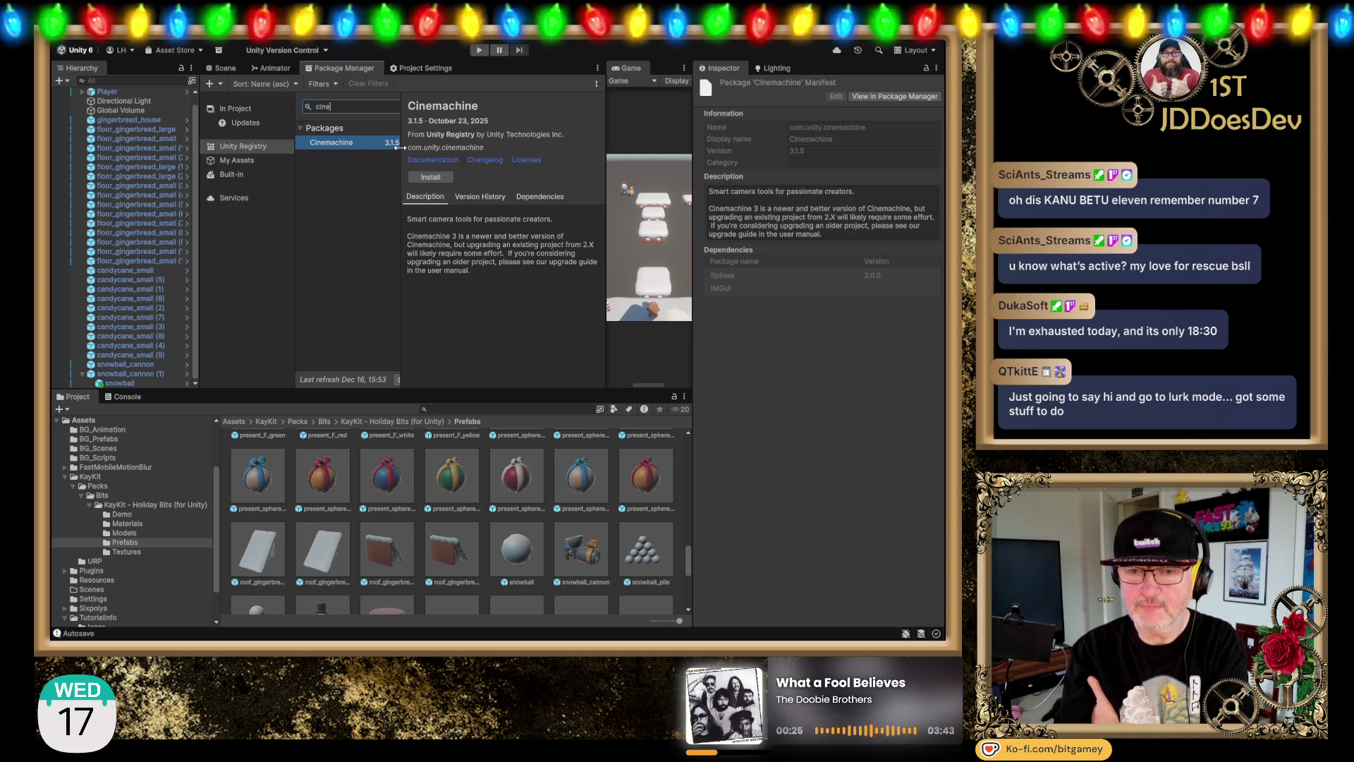
click(430, 175)
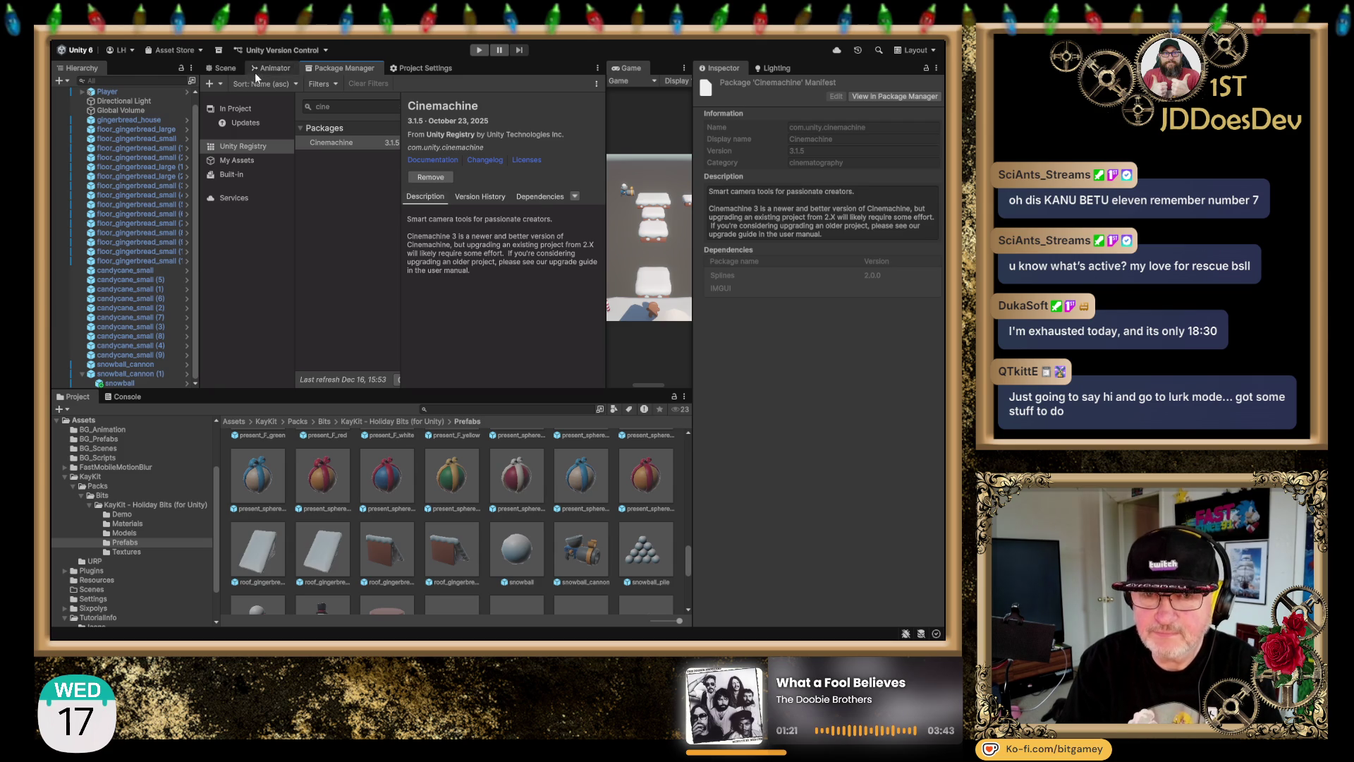
click(225, 68)
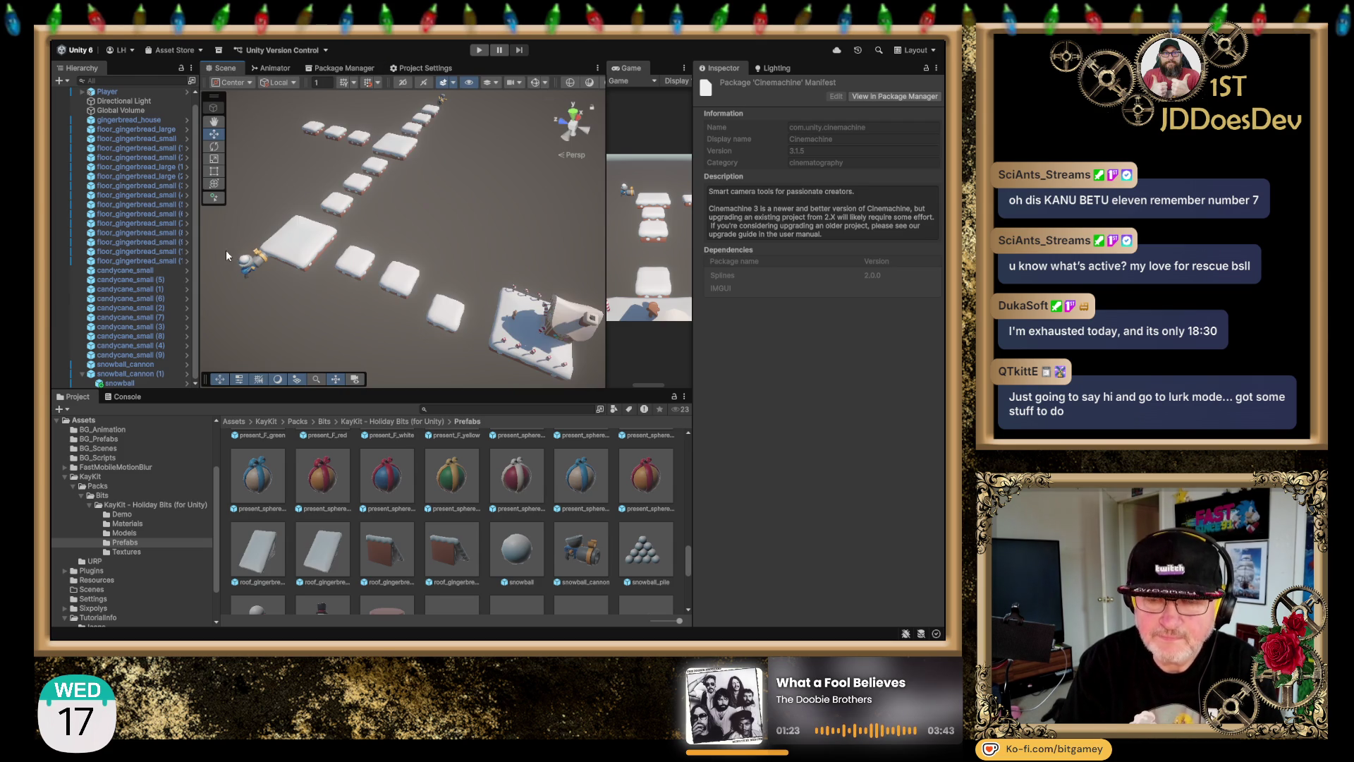
Step: Select the snowball child under snowball_cannon (1) so the Inspector shows its properties
click(129, 367)
scroll(304, 264, down, 2)
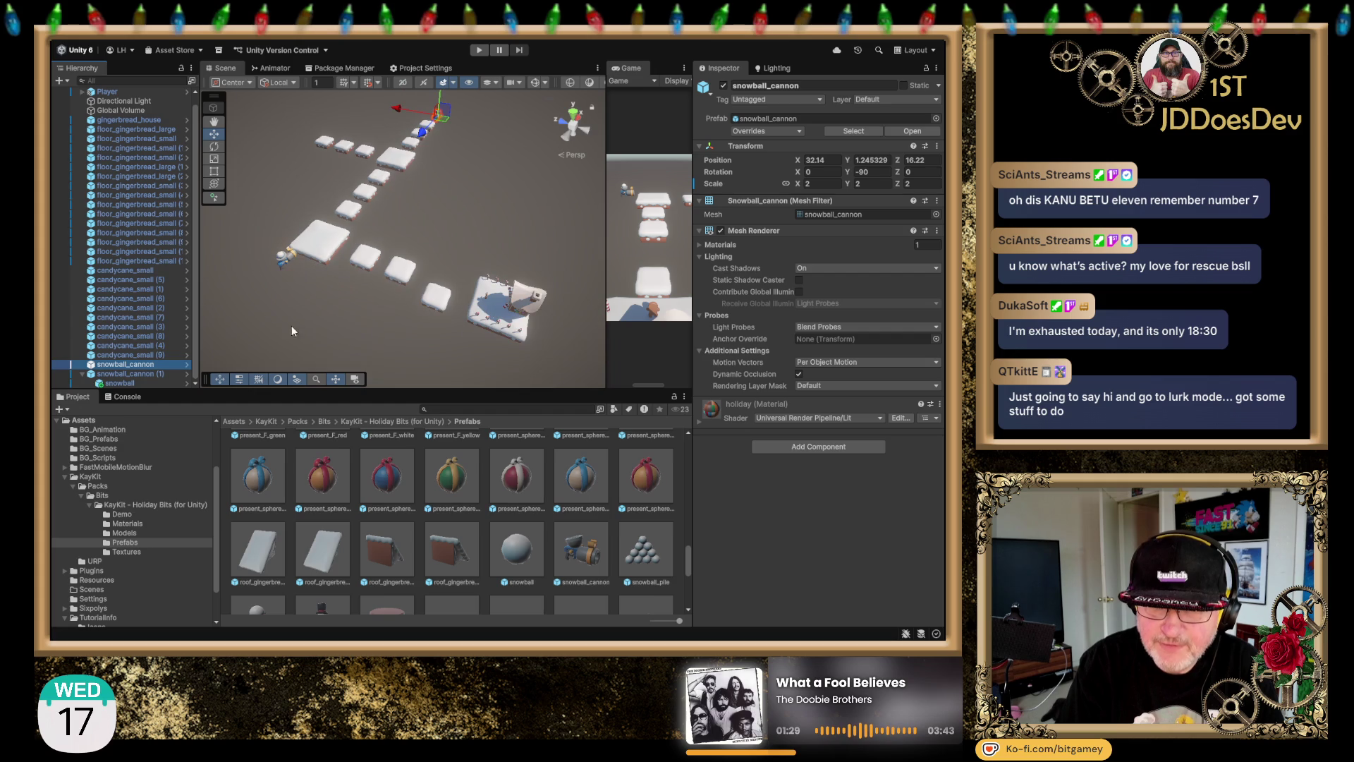
click(129, 384)
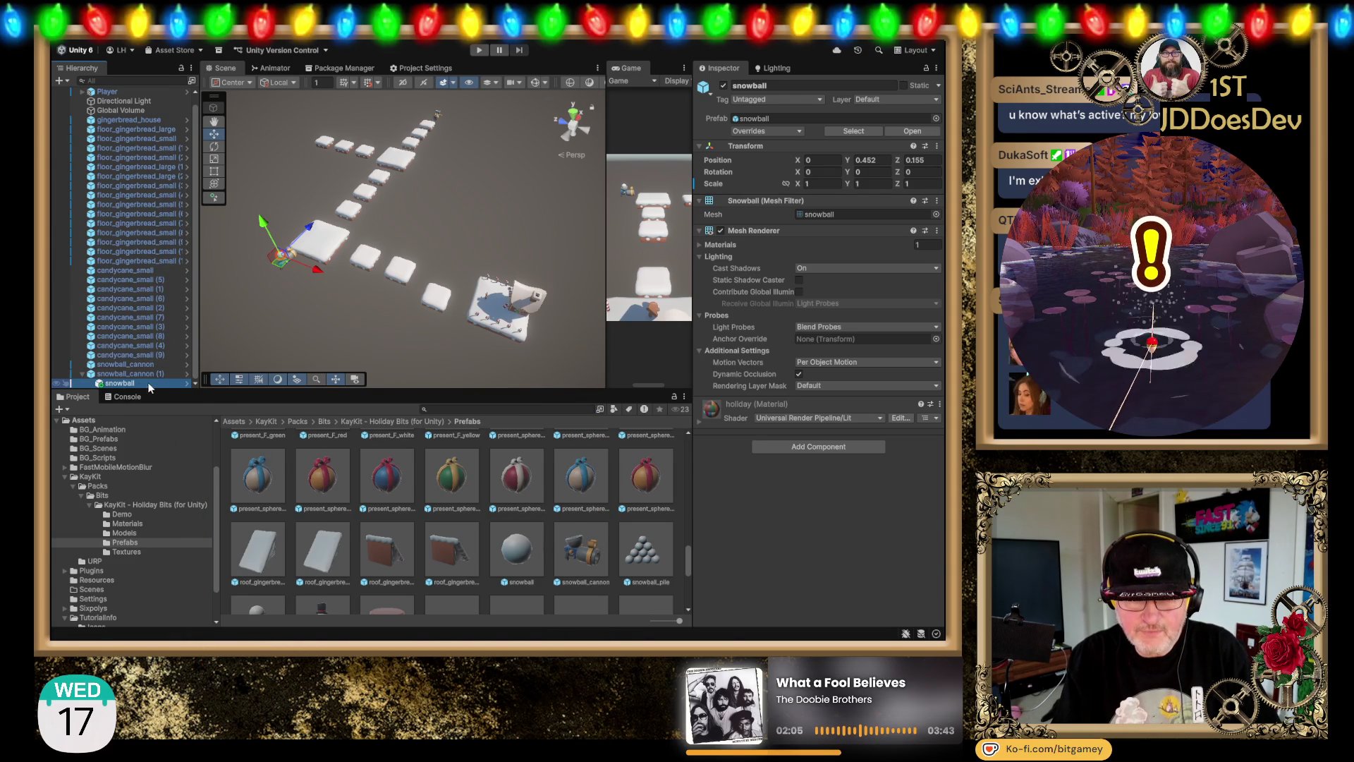
Step: Duplicate the snowball, move the copy into snowball_cannon, and reset it to the cannon's origin
key(ctrl+d)
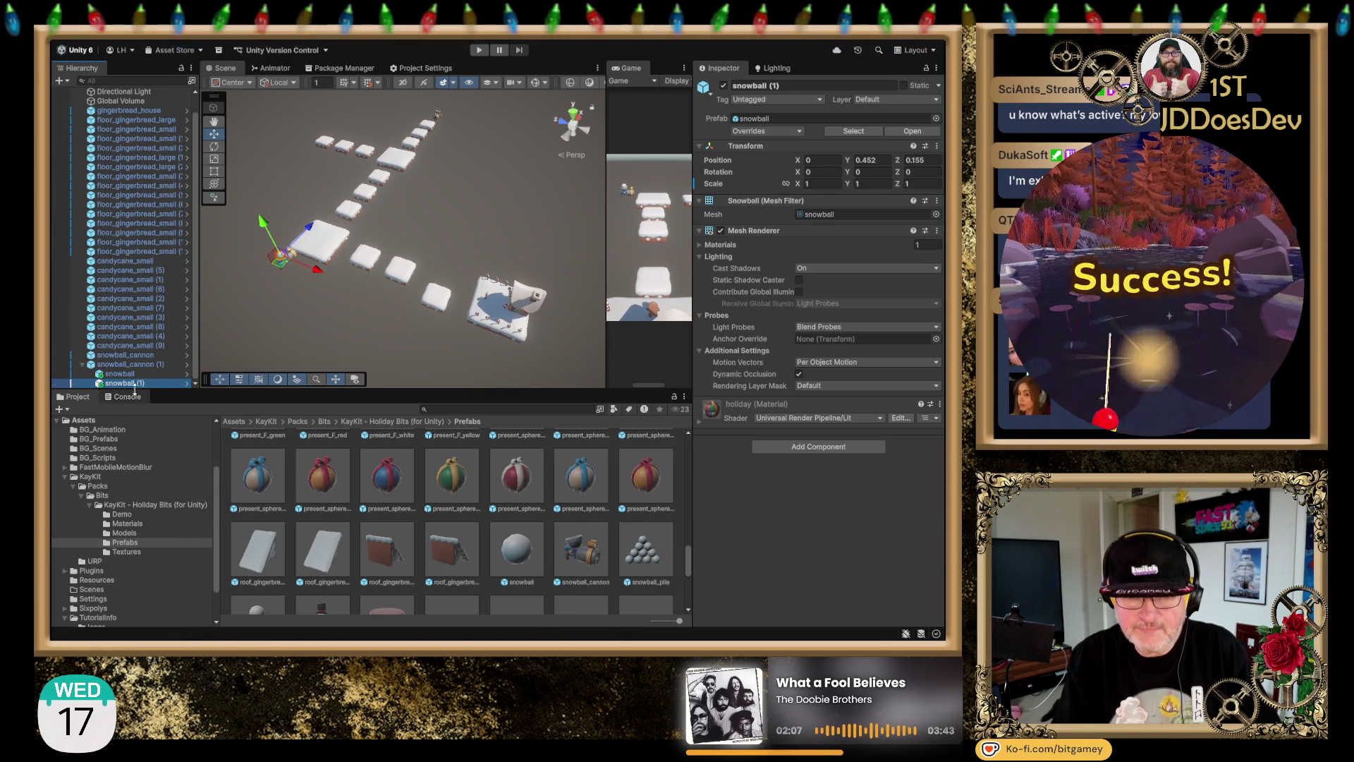
drag(124, 383, 133, 354)
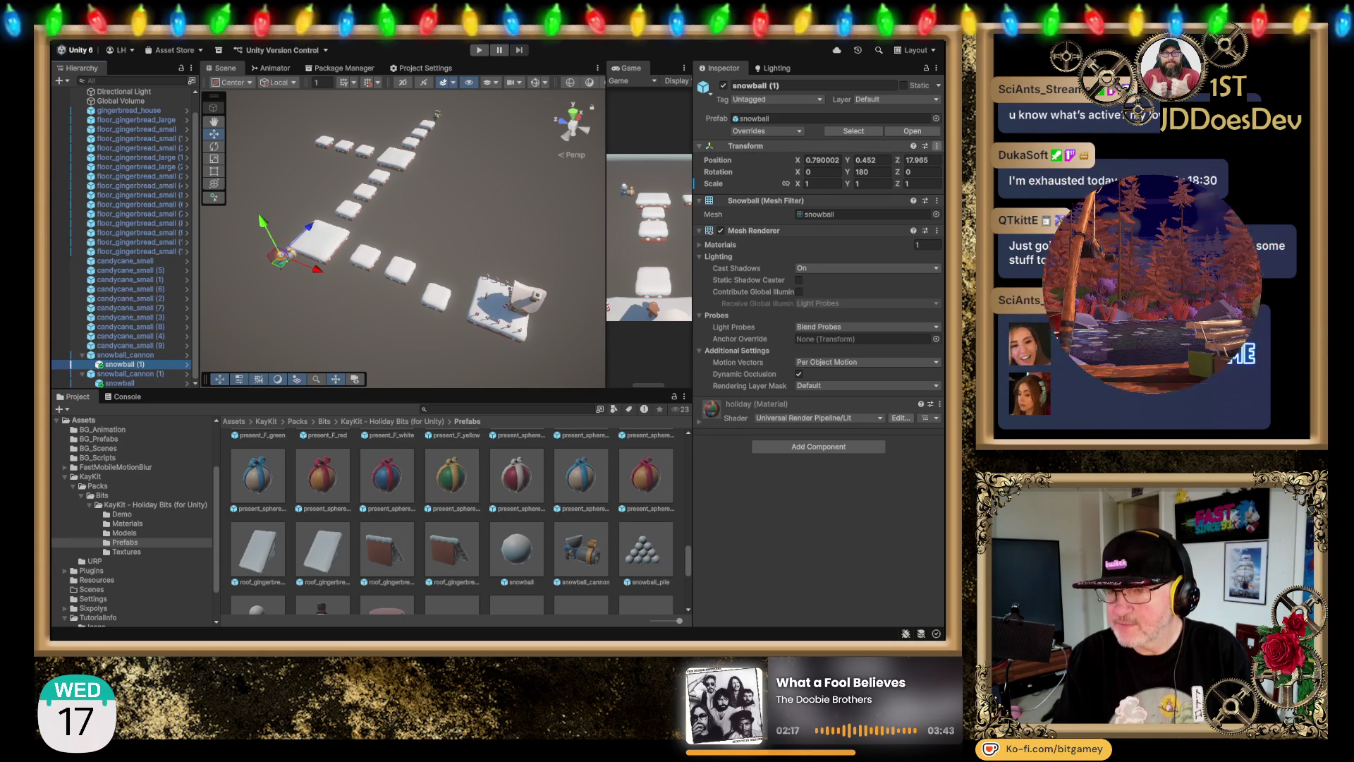
key(ctrl+z)
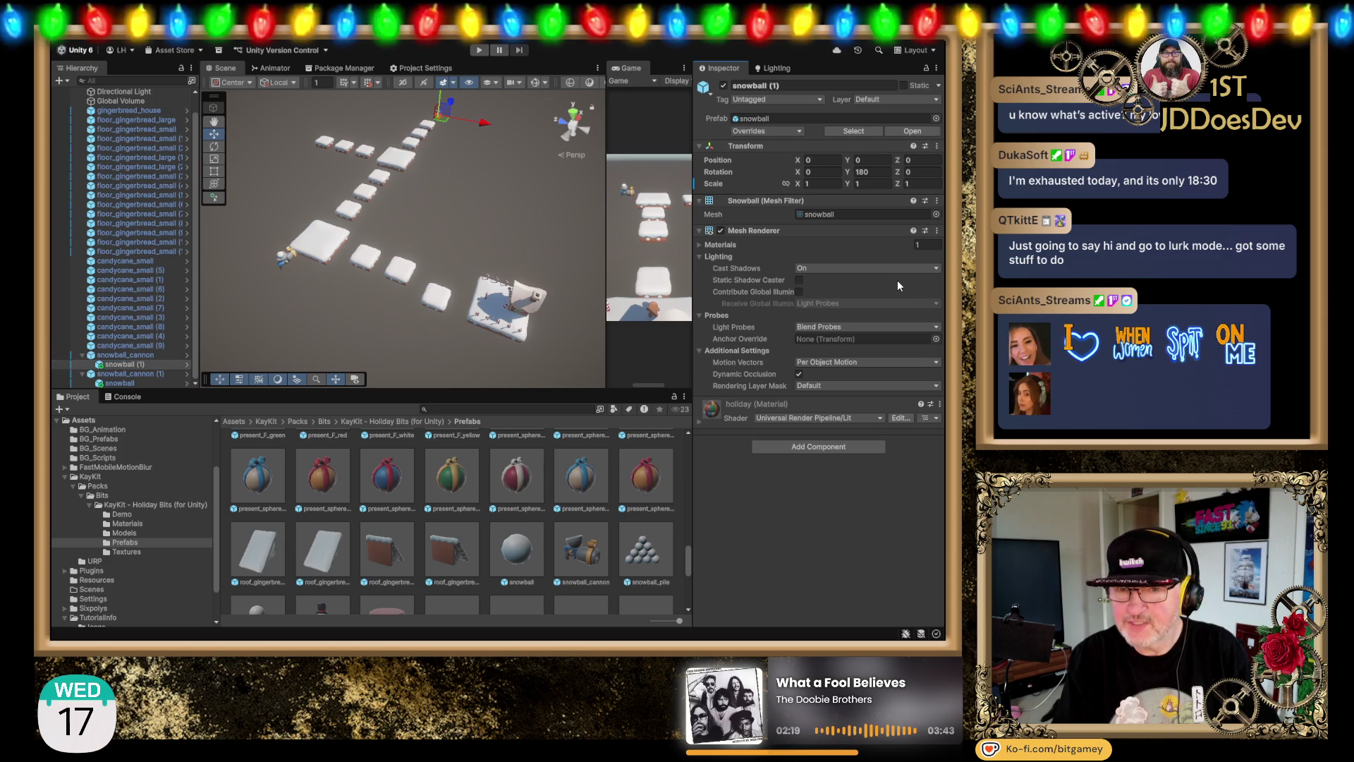
key(f)
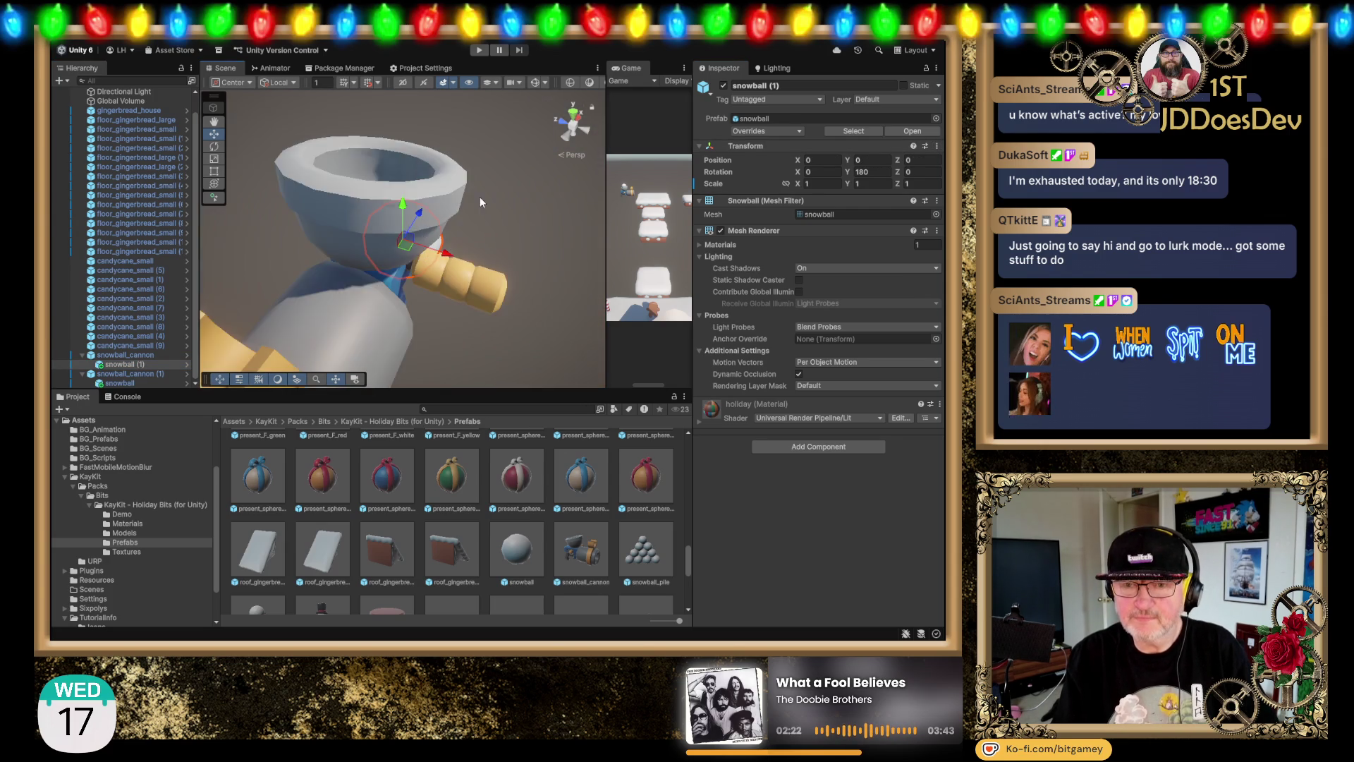
Step: Raise and nudge the copy into the barrel mouth at 0, 0.384, 0.154
mouse_move(480, 202)
mouse_down()
mouse_move(513, 198)
mouse_move(278, 201)
mouse_up()
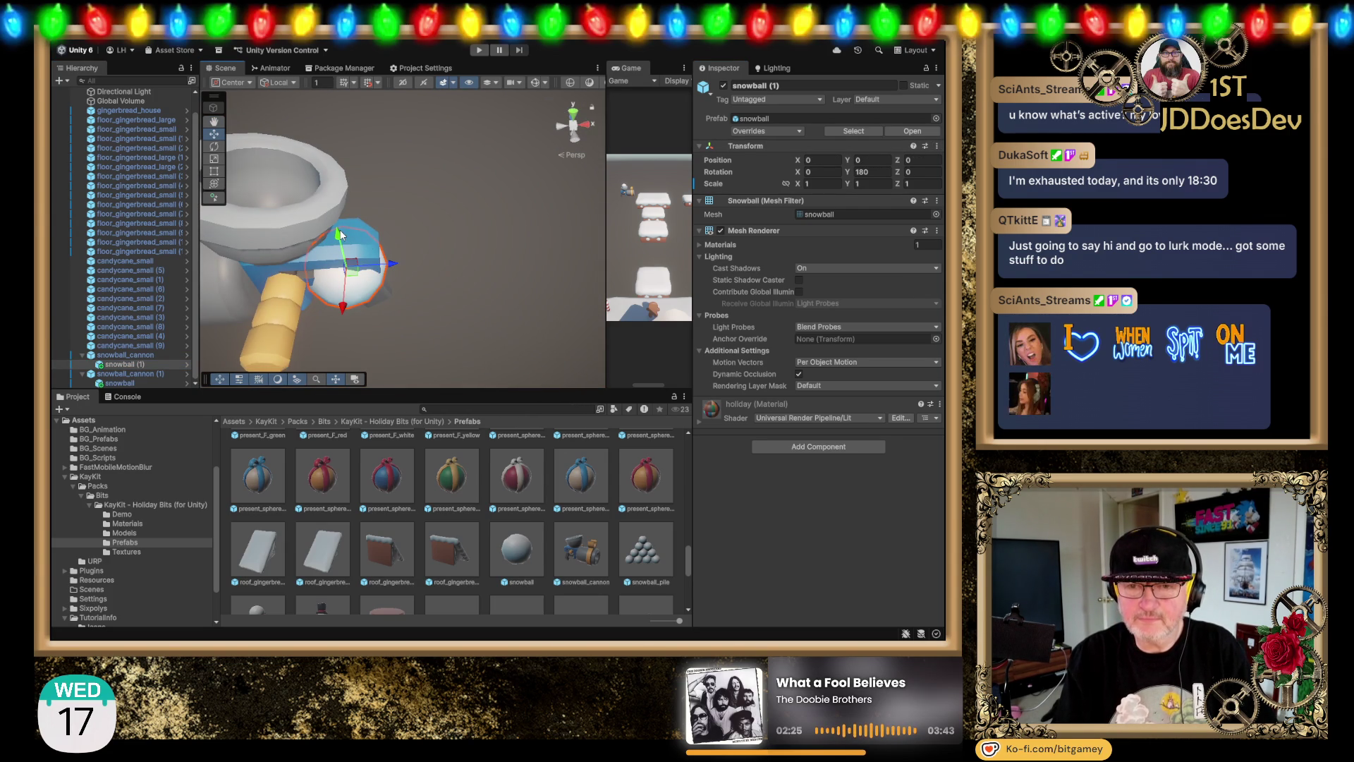
mouse_move(337, 235)
mouse_down()
mouse_move(313, 129)
mouse_move(297, 173)
mouse_move(365, 255)
mouse_move(457, 296)
mouse_move(455, 267)
mouse_up()
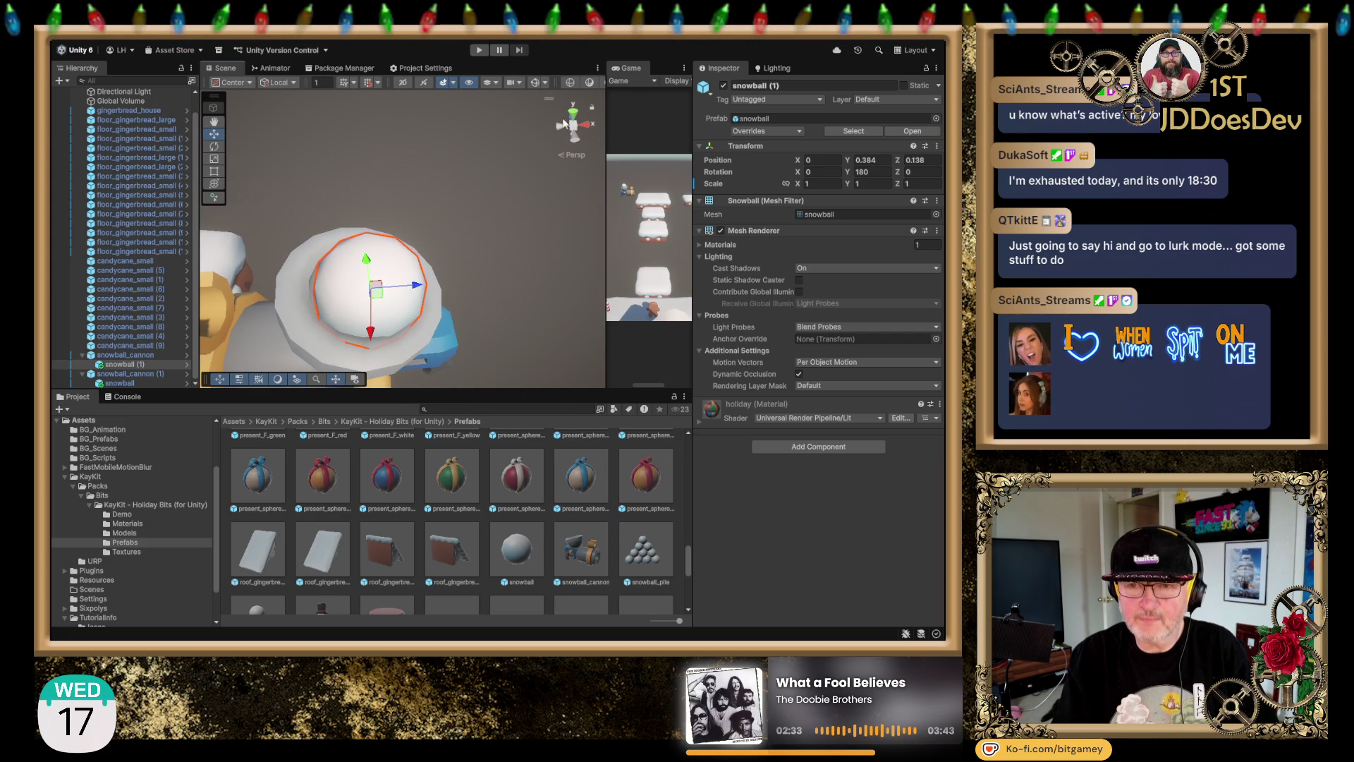
click(574, 113)
mouse_move(490, 173)
mouse_down()
mouse_move(432, 155)
mouse_move(409, 126)
mouse_up()
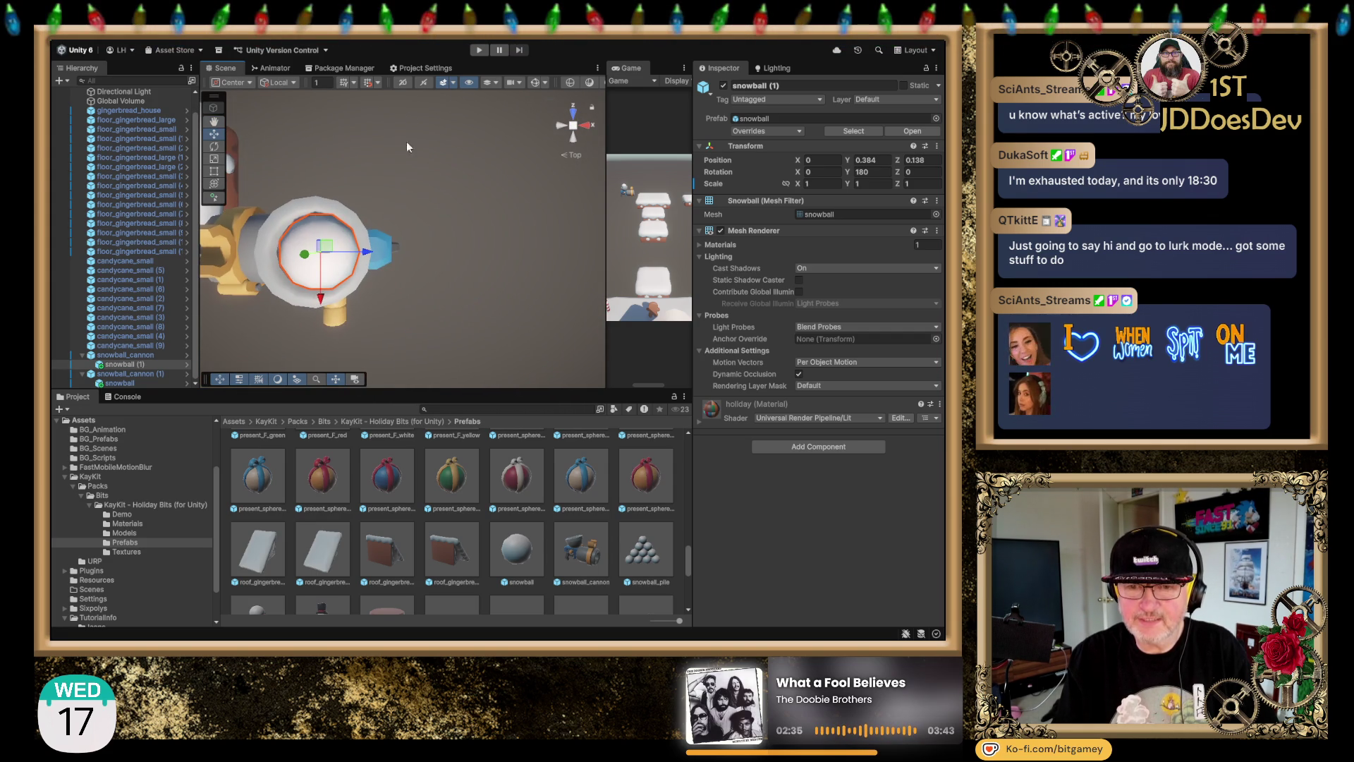
drag(371, 258, 365, 256)
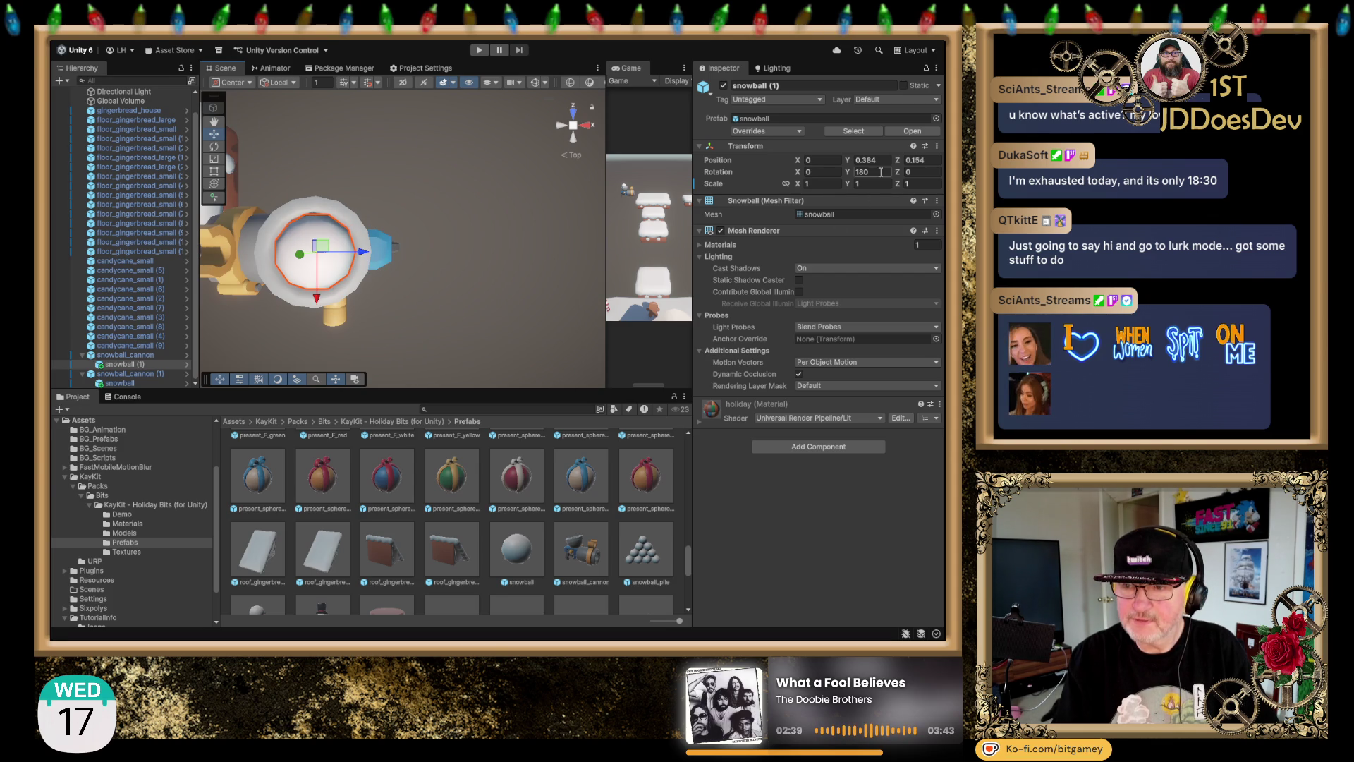
Step: Enter a Z position of 0.15 and compare it with the original snowball's Z of 0.155
text(0.15)
click(124, 382)
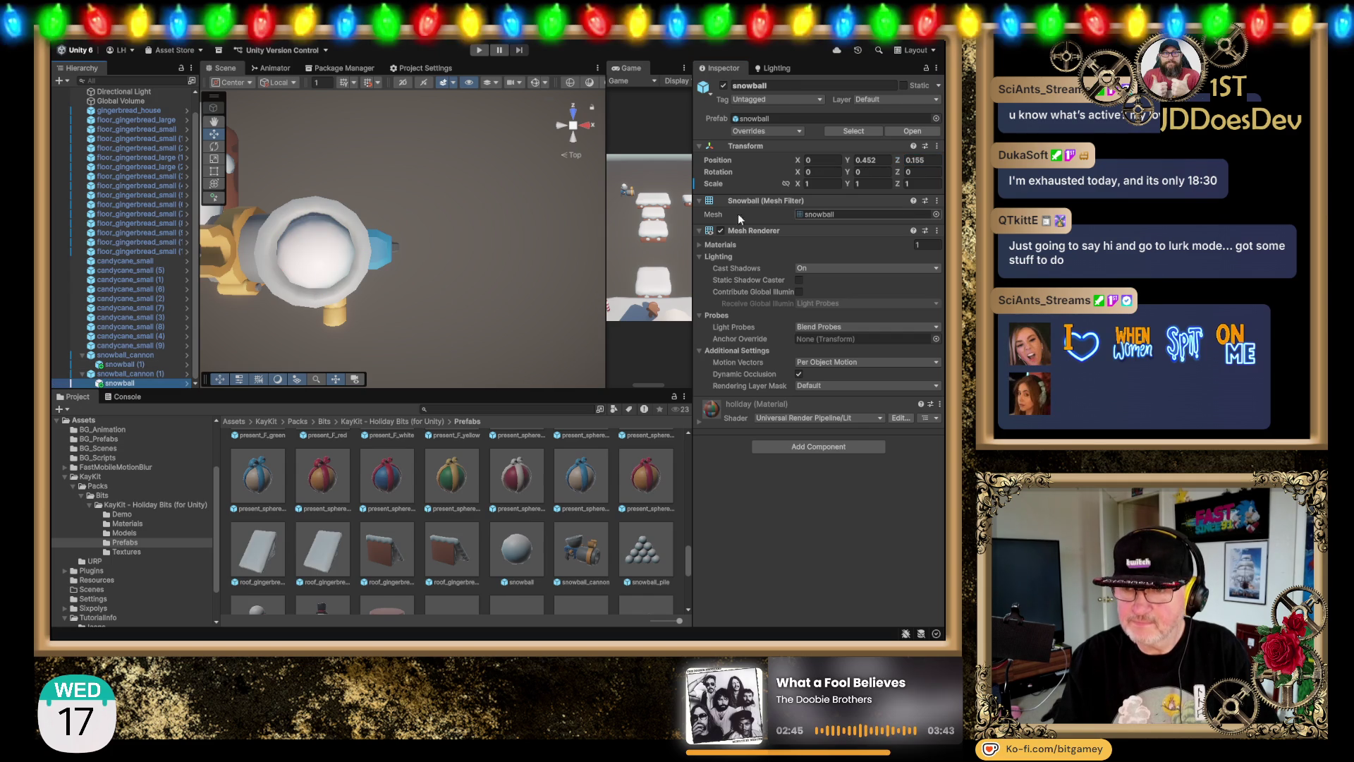
click(926, 160)
double_click(922, 161)
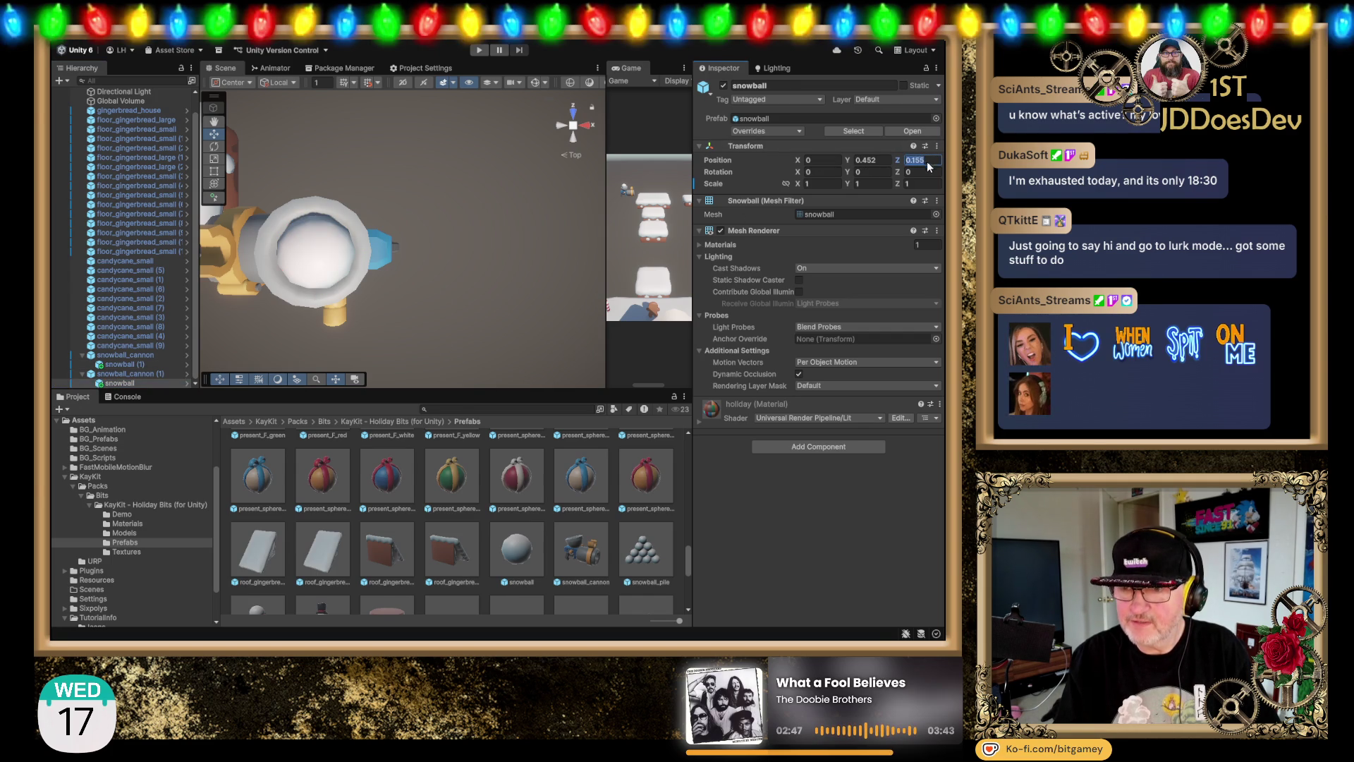
click(933, 163)
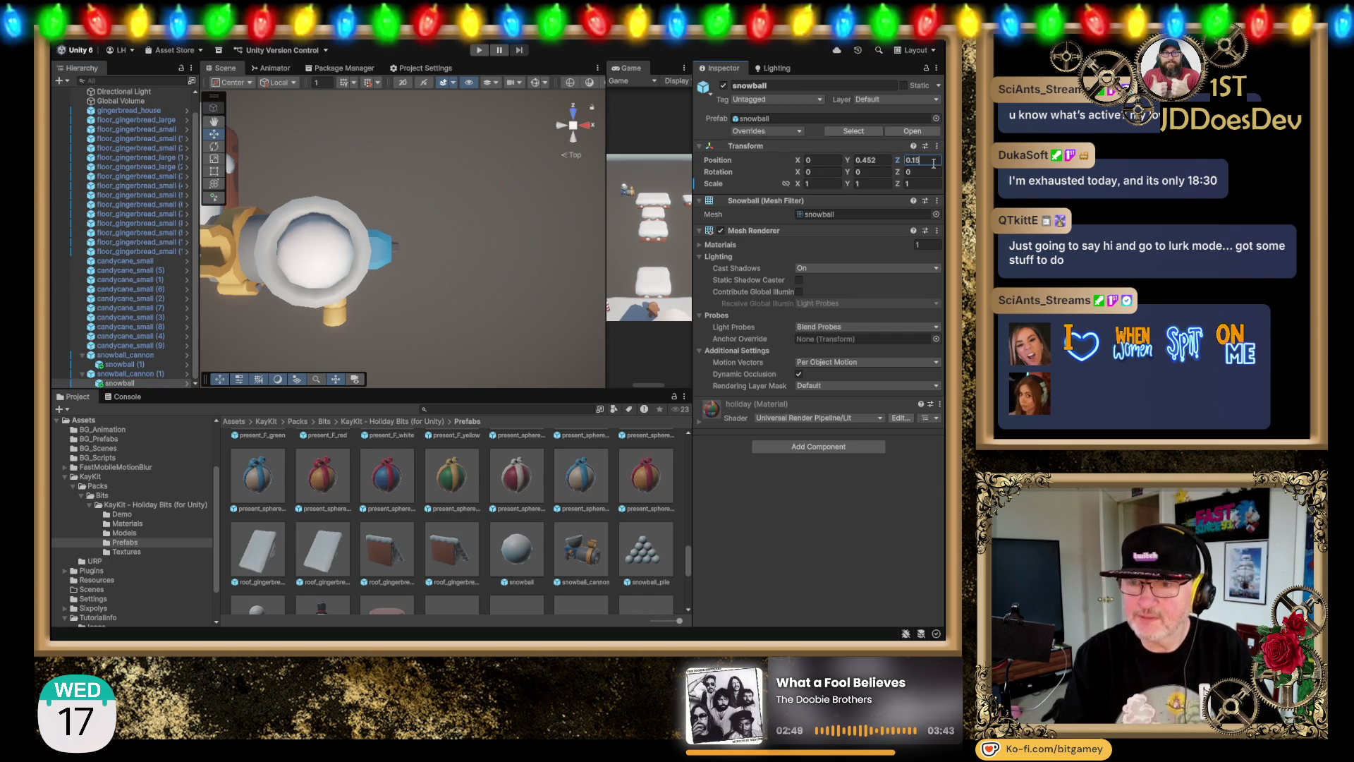
Step: Set the snowball copy's Y position to 0.45 and its Y rotation to 0
click(150, 364)
click(872, 159)
double_click(878, 161)
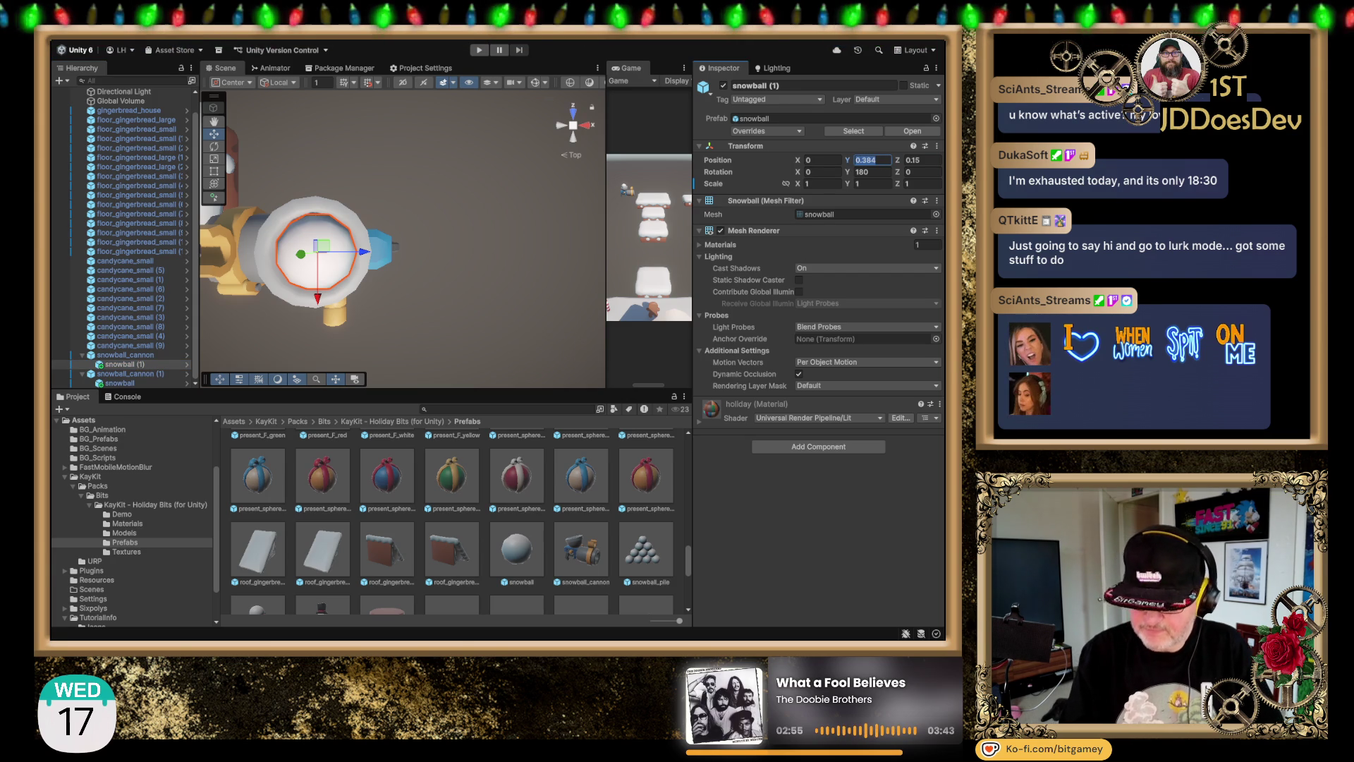
text(.4)
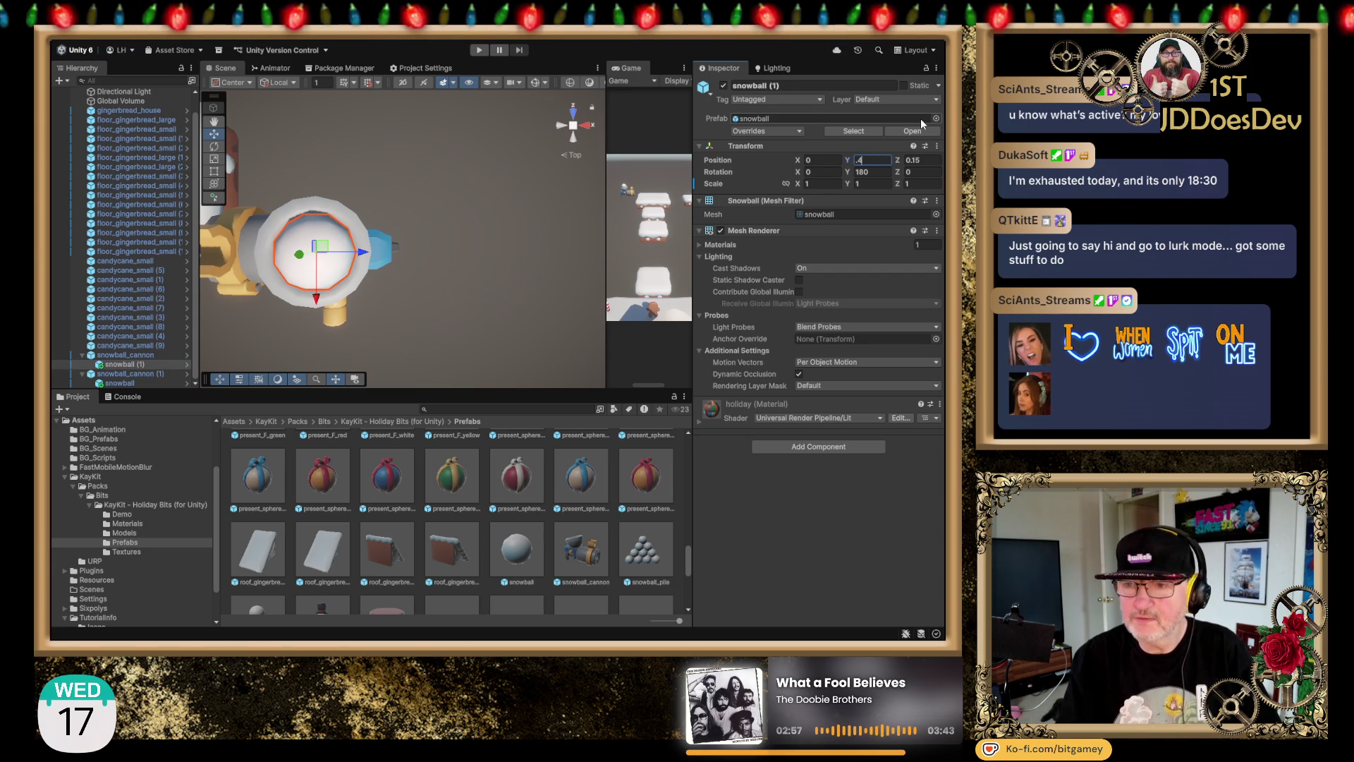
text(5)
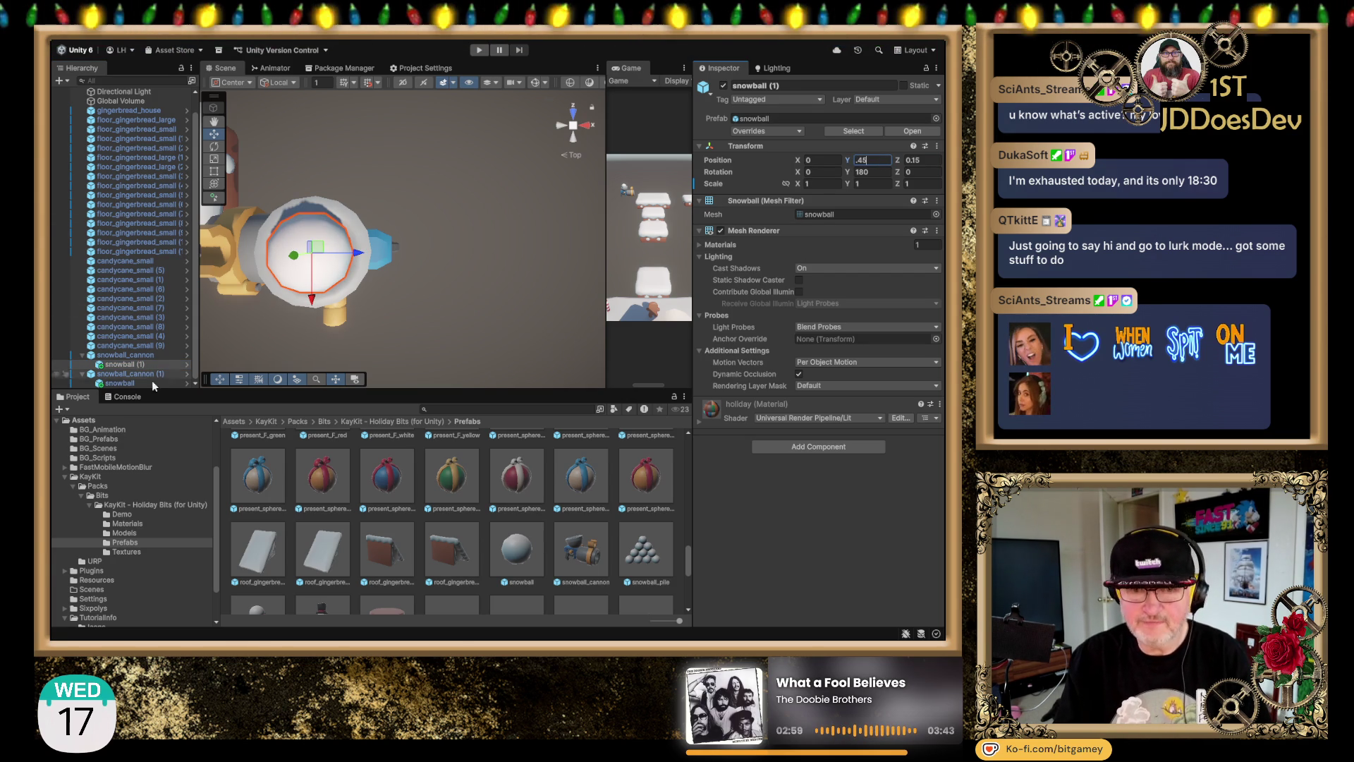
click(150, 383)
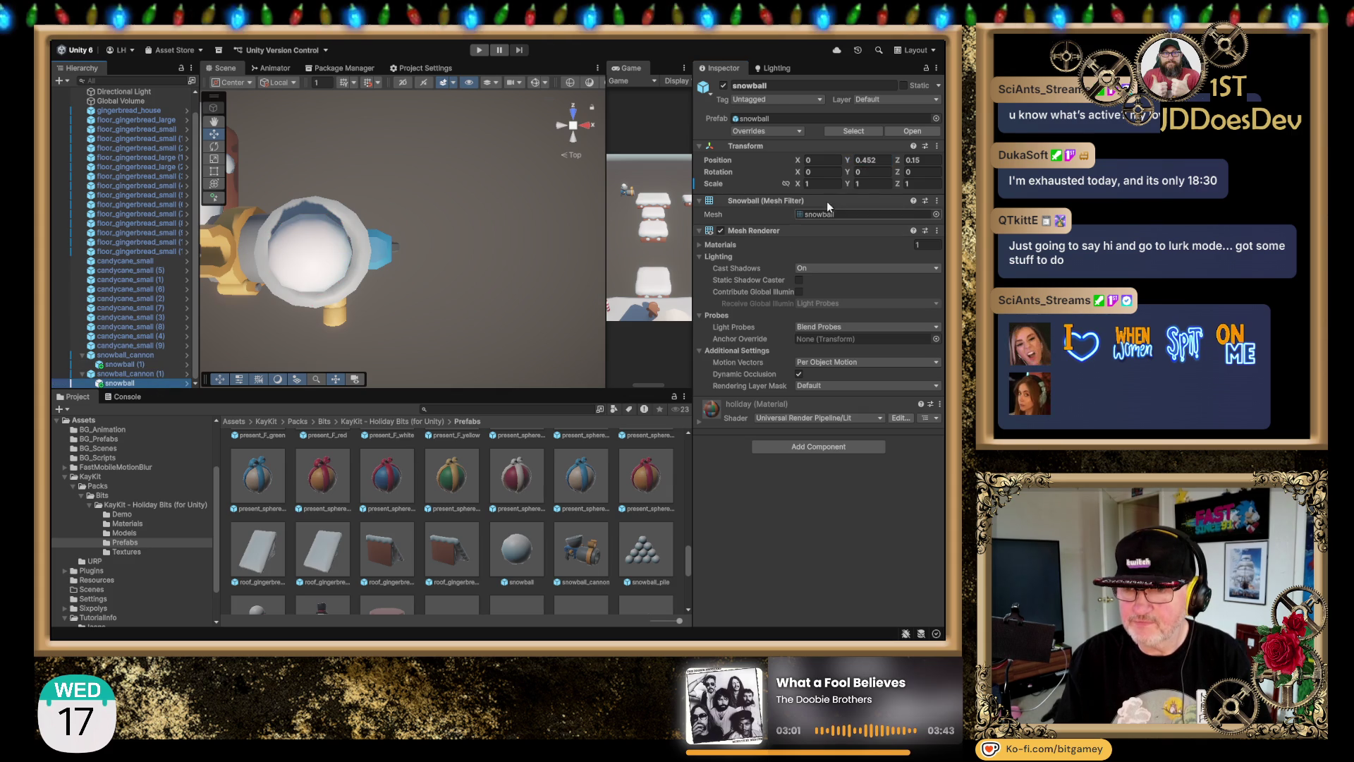
click(879, 160)
text(0.45)
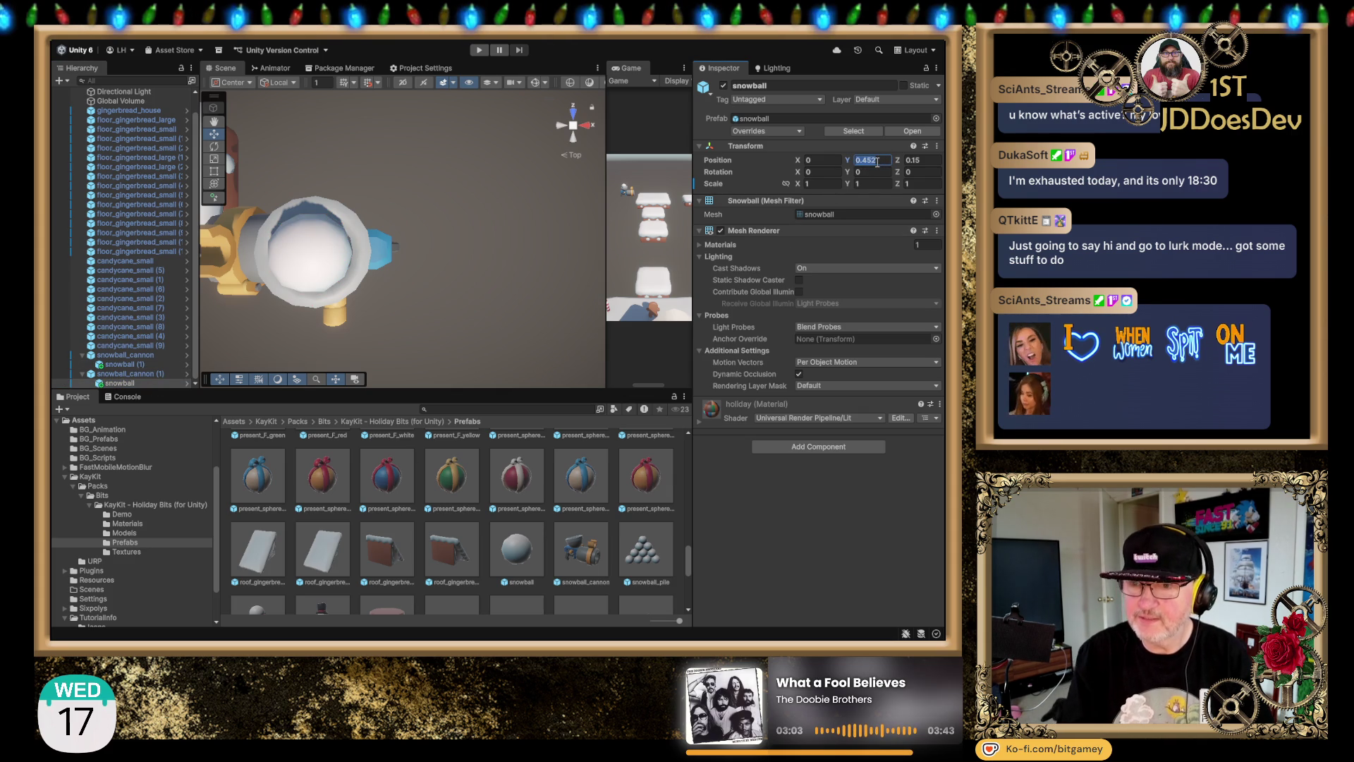
click(134, 365)
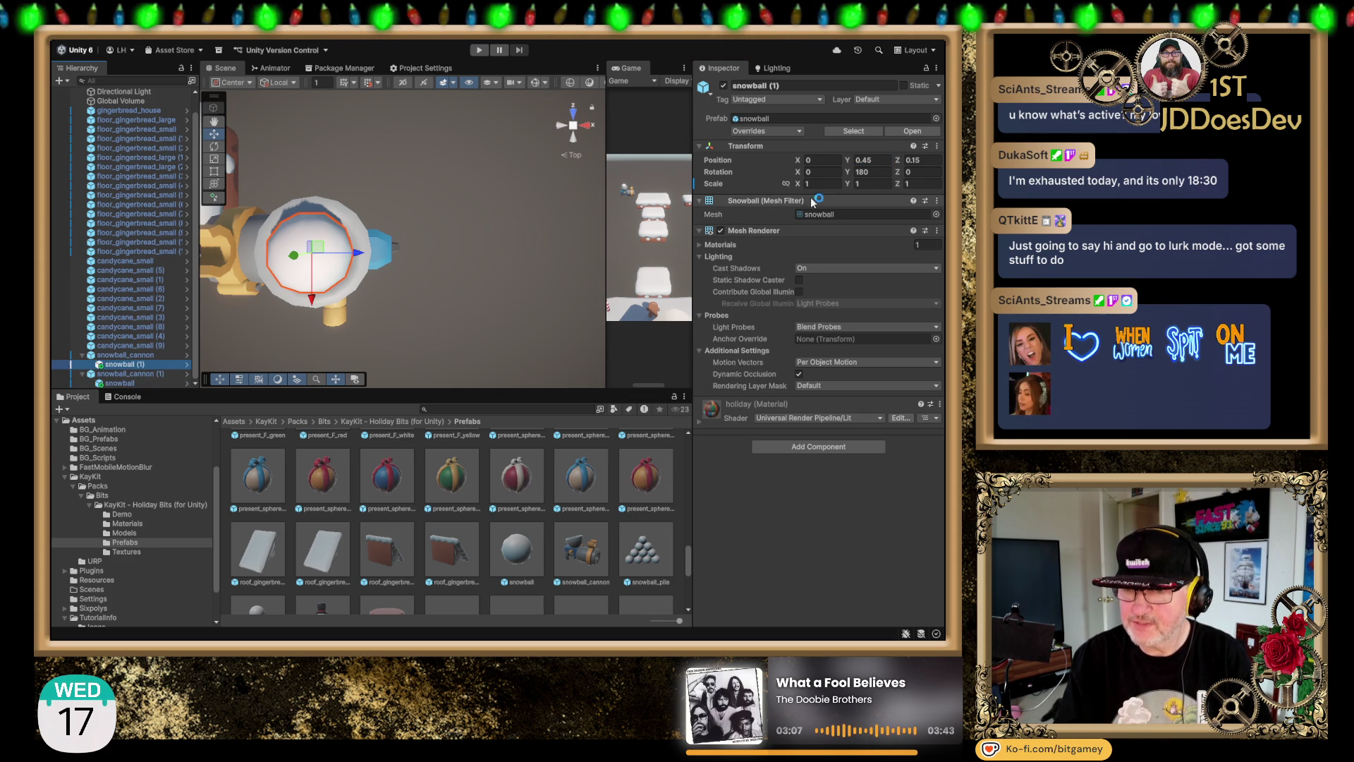
click(891, 172)
text(0)
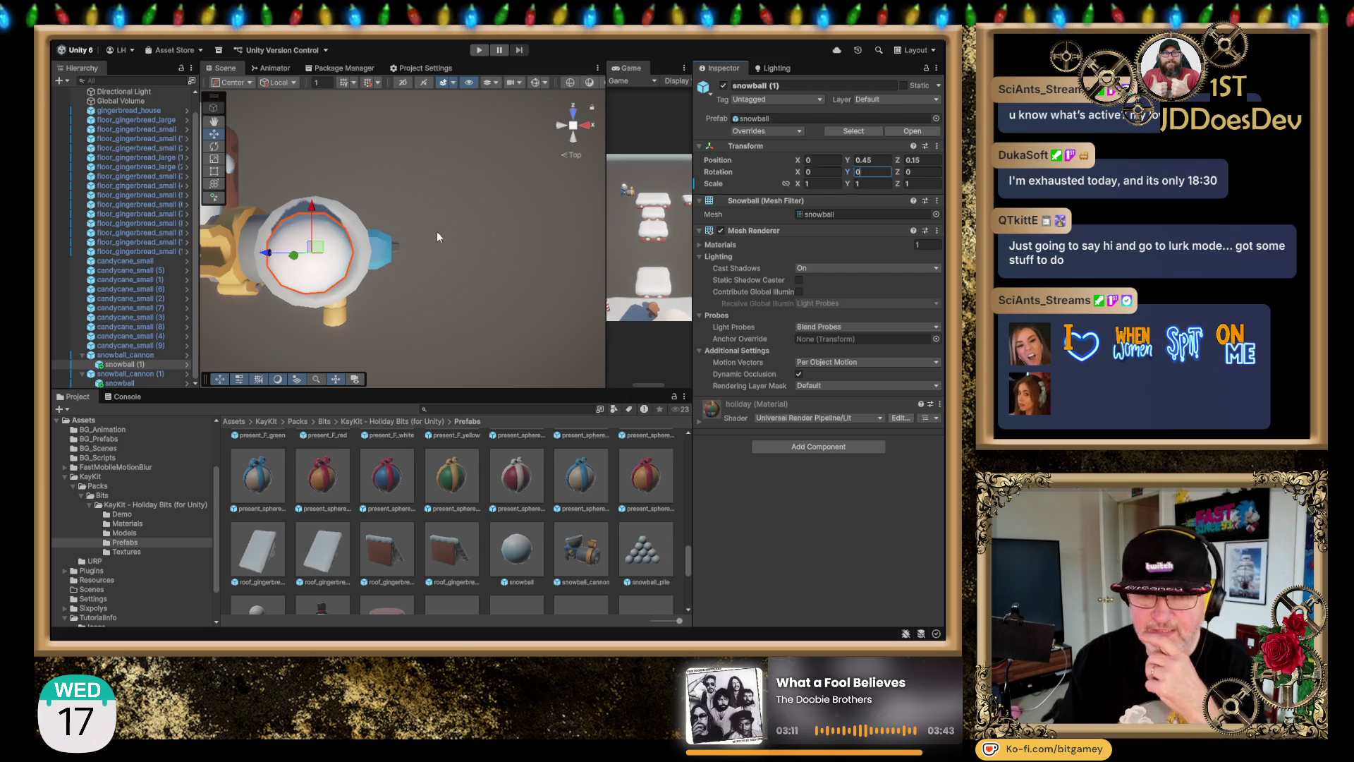
Step: Frame the second cannon from behind and above, survey the level, and collapse the first cannon's children
click(571, 135)
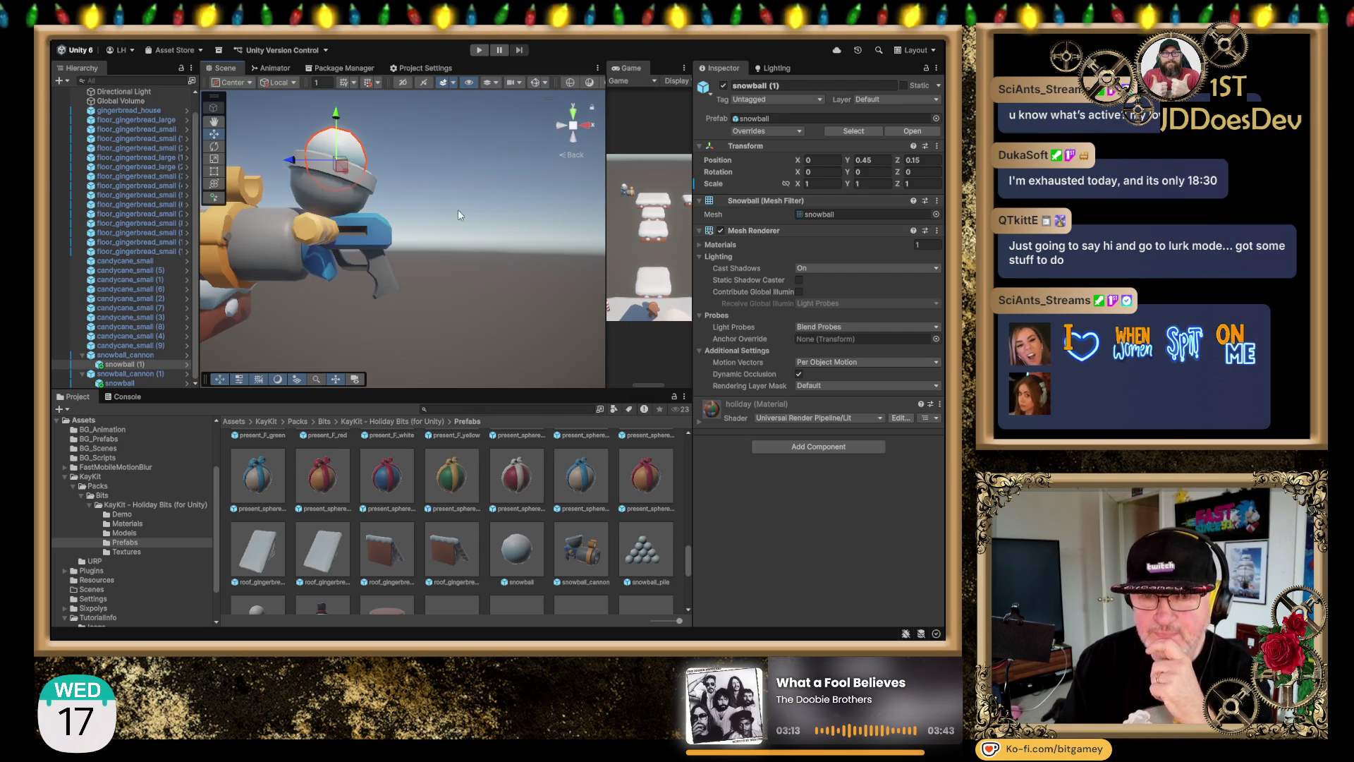
drag(458, 210, 553, 353)
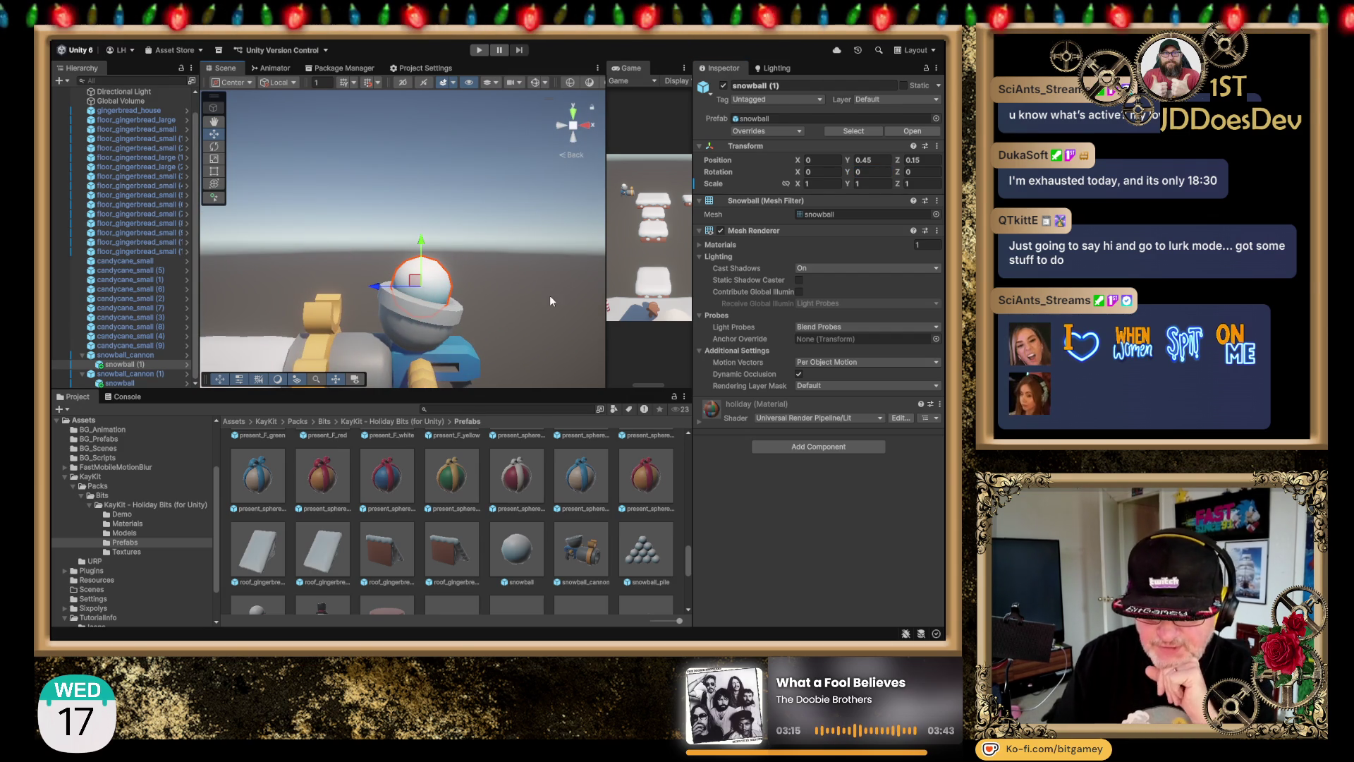
click(144, 355)
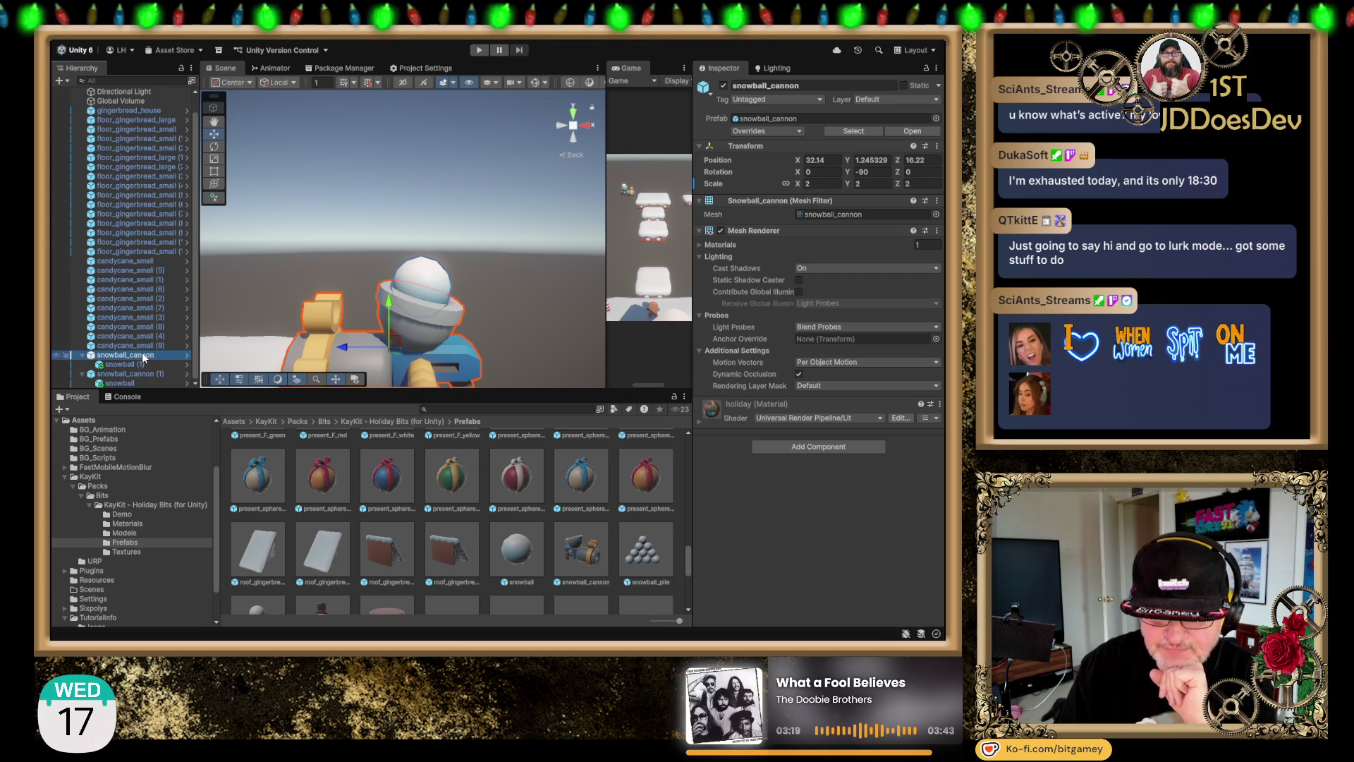
click(143, 373)
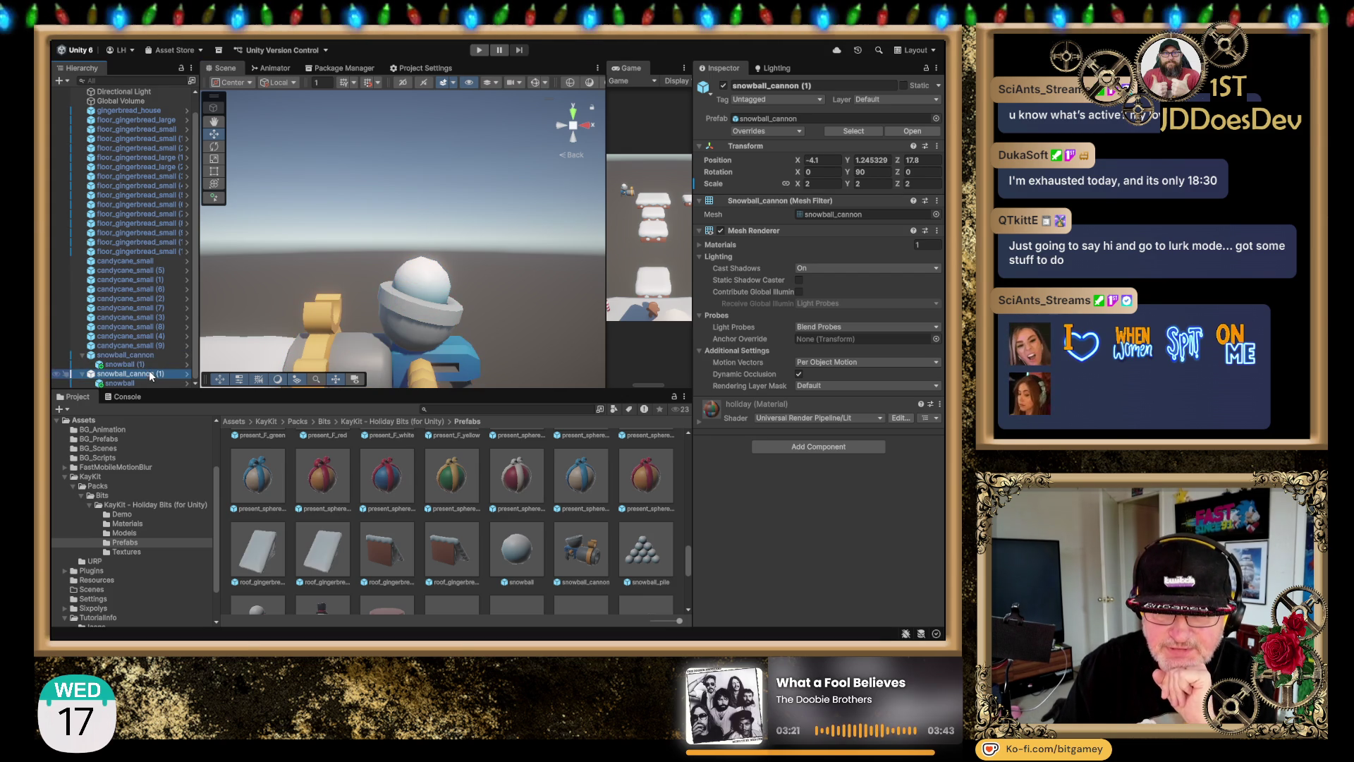
key(f)
click(571, 109)
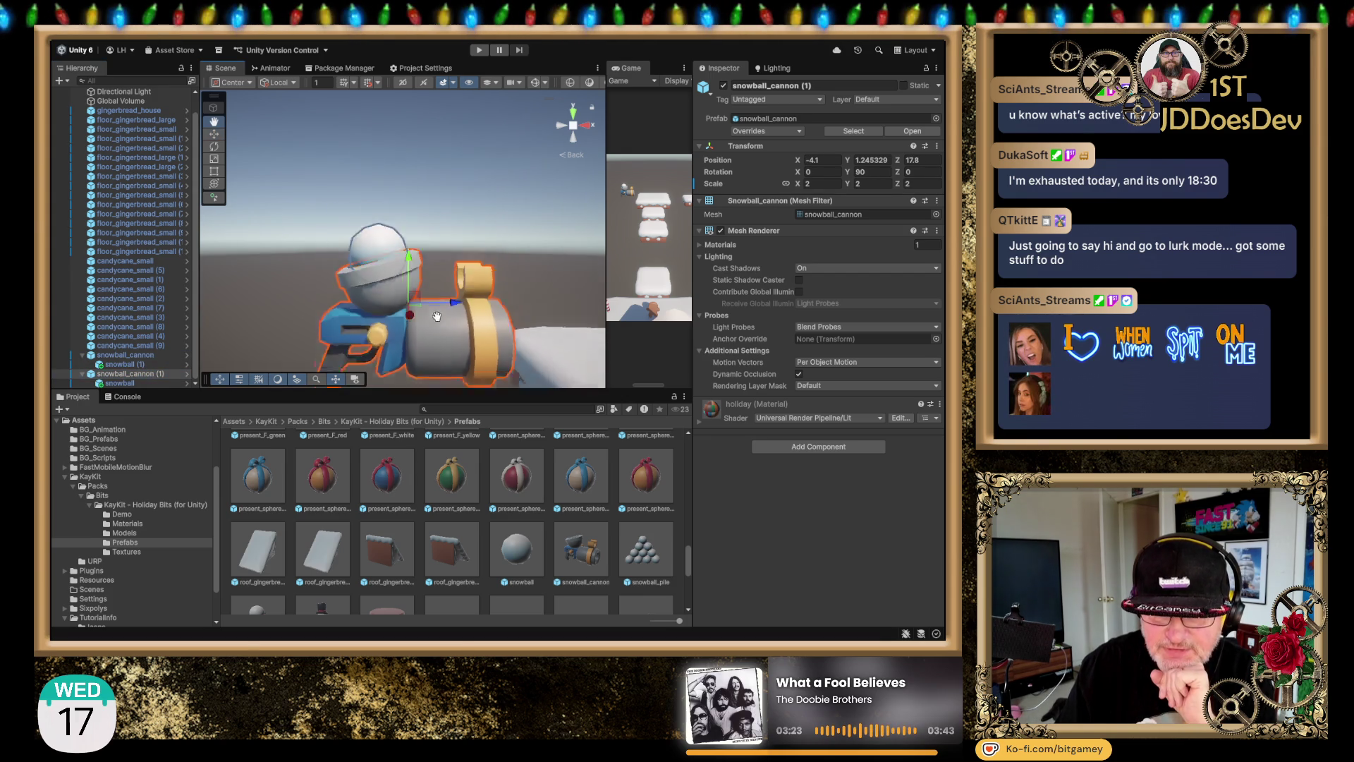
click(572, 108)
scroll(454, 204, down, 5)
drag(500, 238, 311, 223)
drag(445, 282, 357, 271)
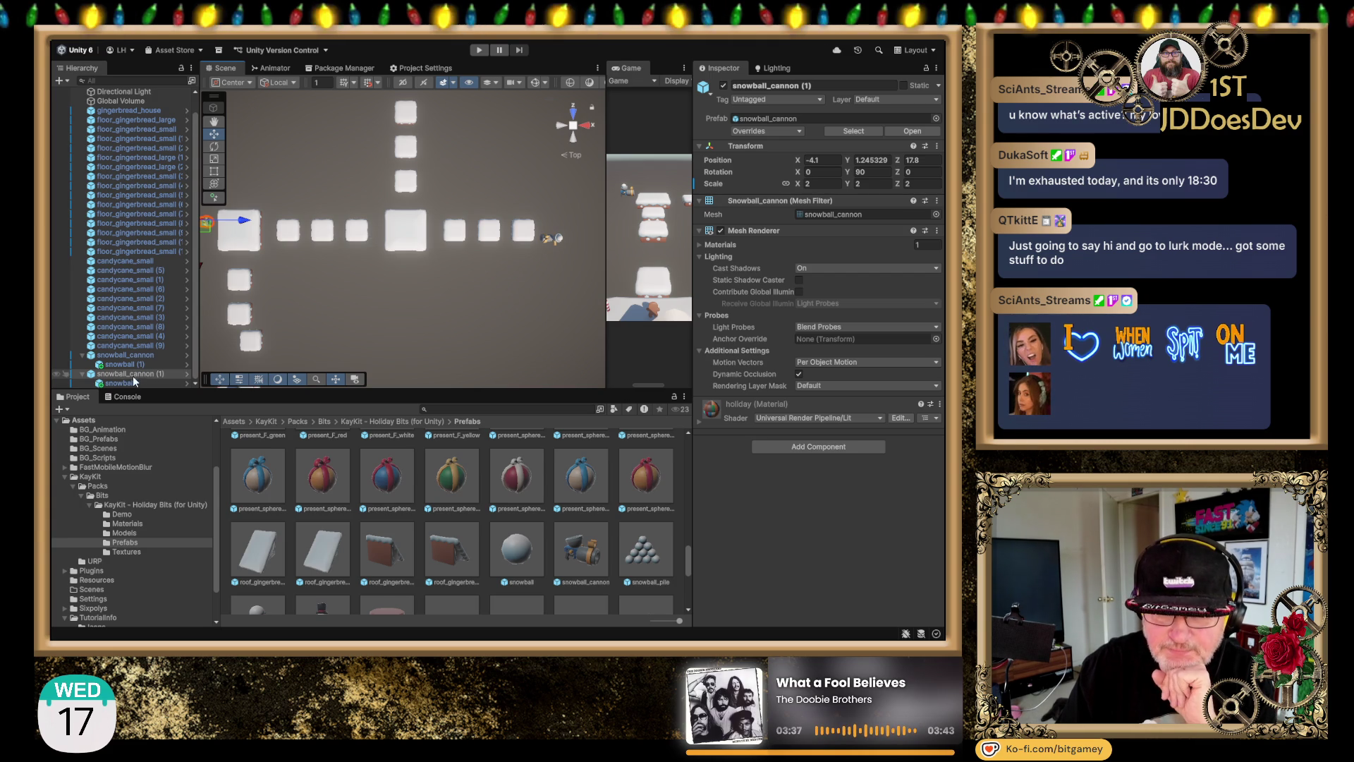
click(82, 355)
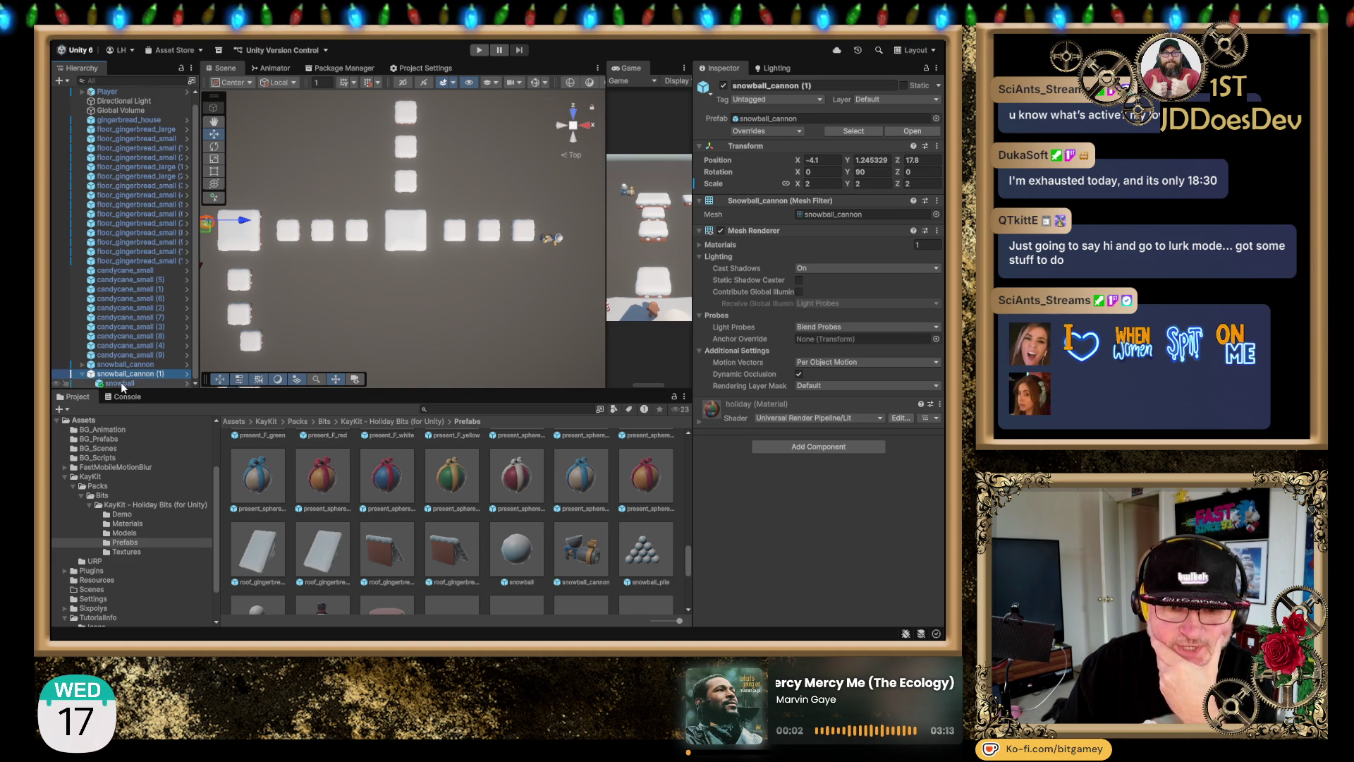
click(122, 385)
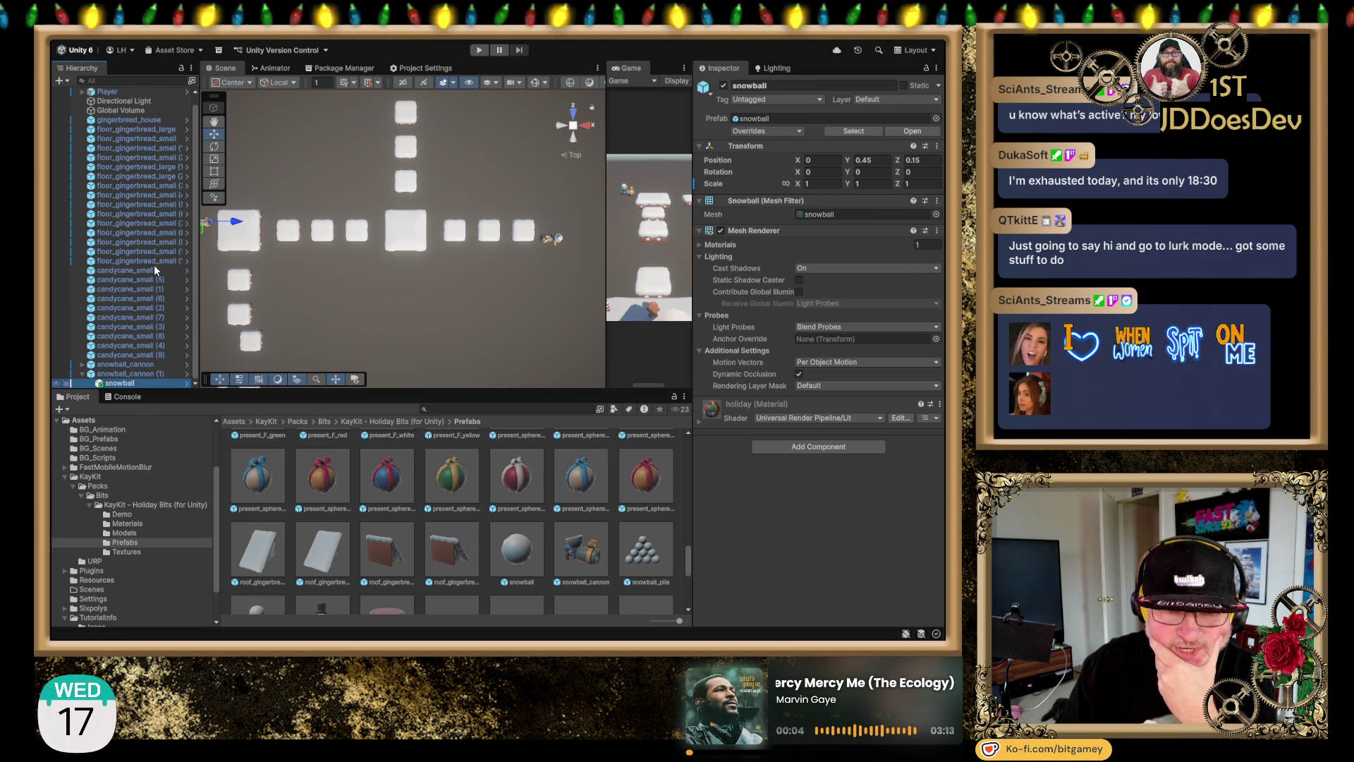
Step: Duplicate the snowball, move the copy out of the cannon, and rename it FiredSnowball
key(ctrl+d)
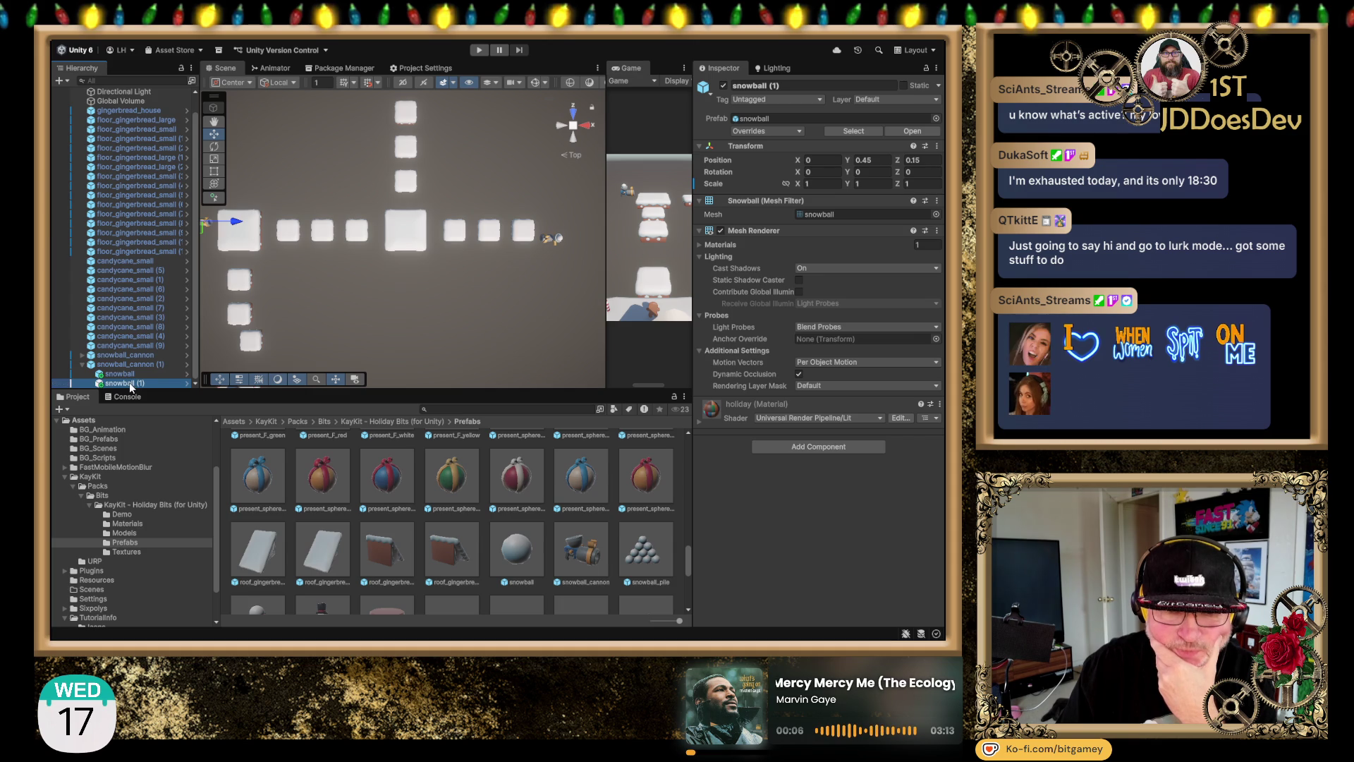
drag(127, 382, 147, 369)
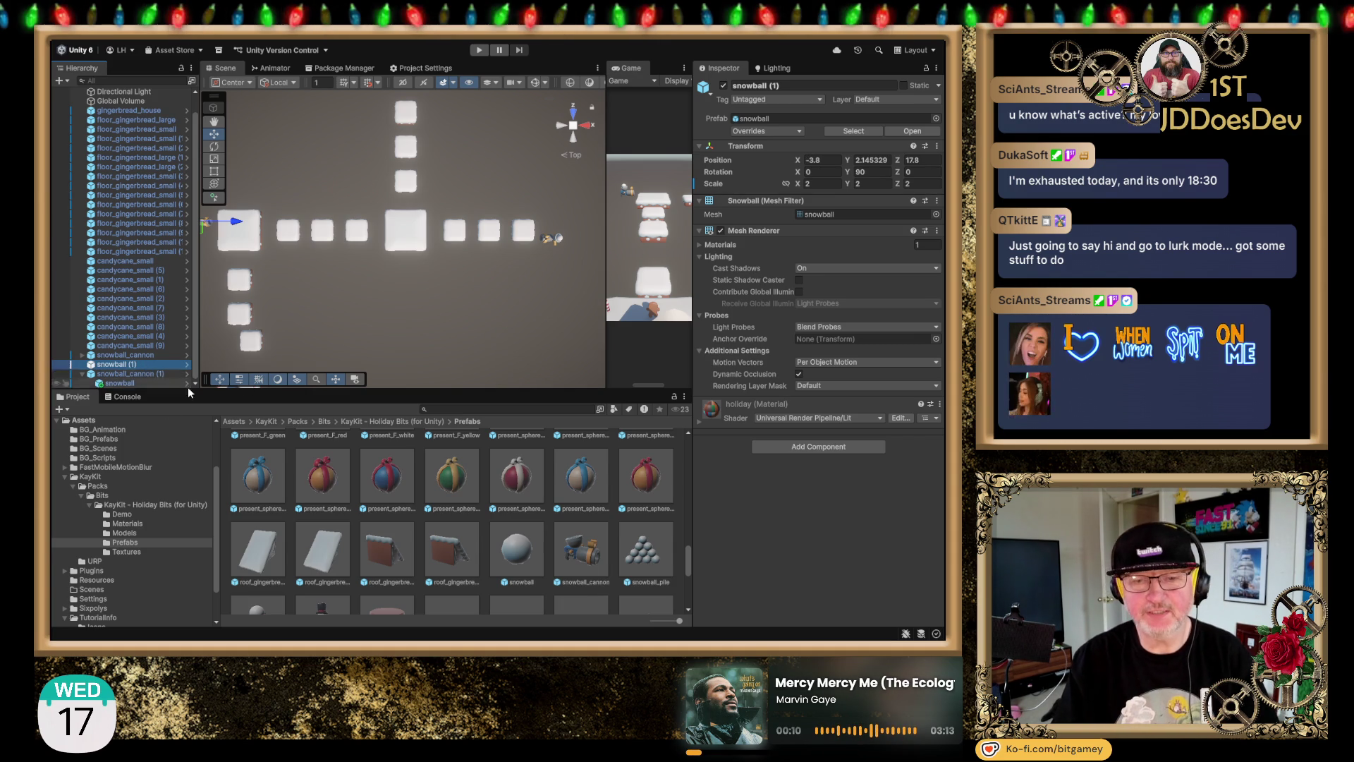
key(Return)
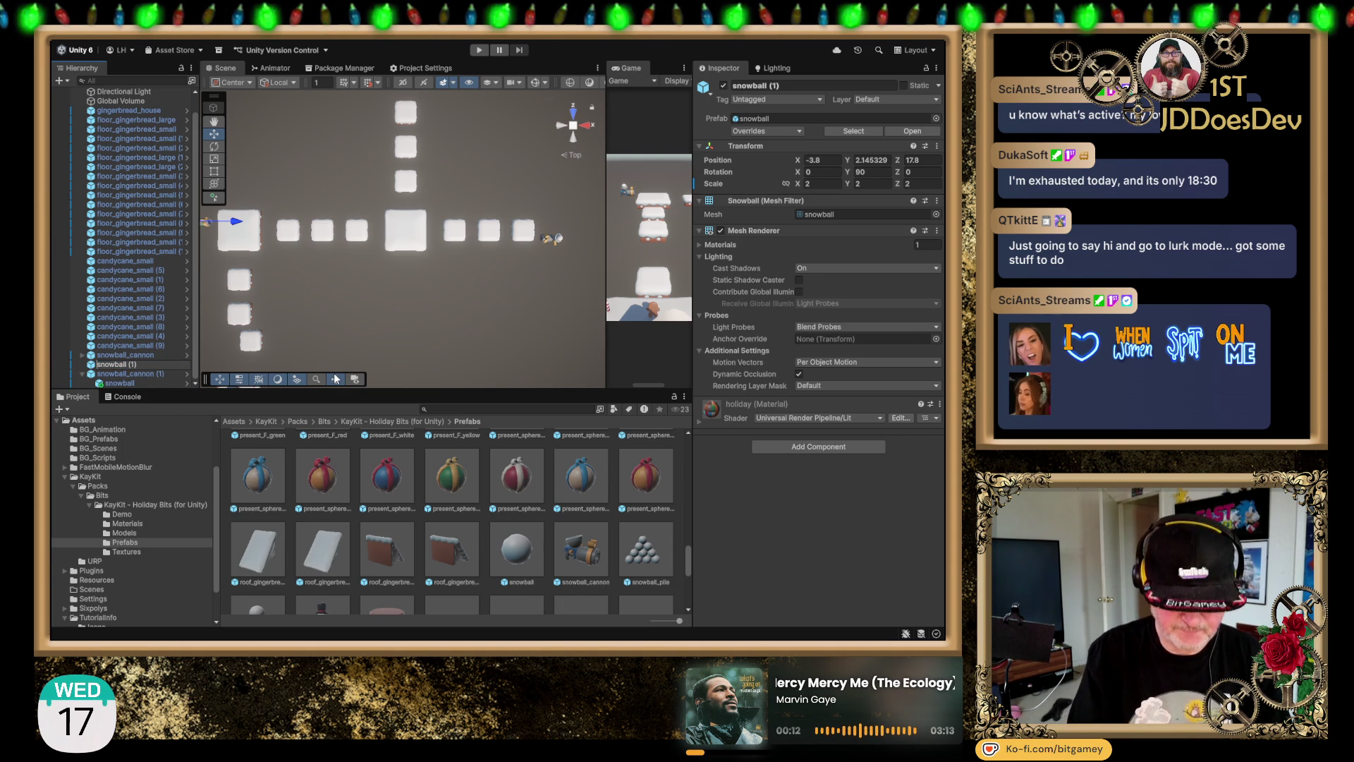
text(ired)
key(Delete)
text(S)
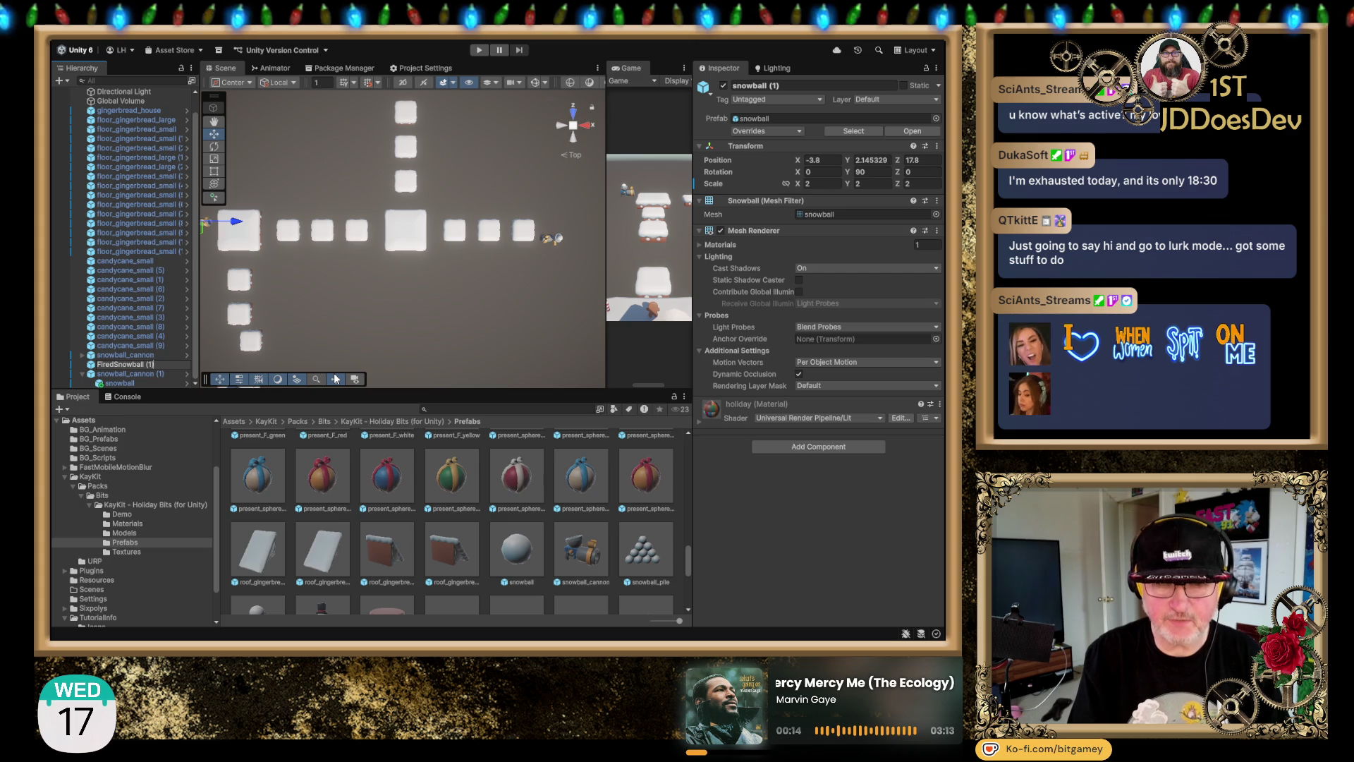
key(Return)
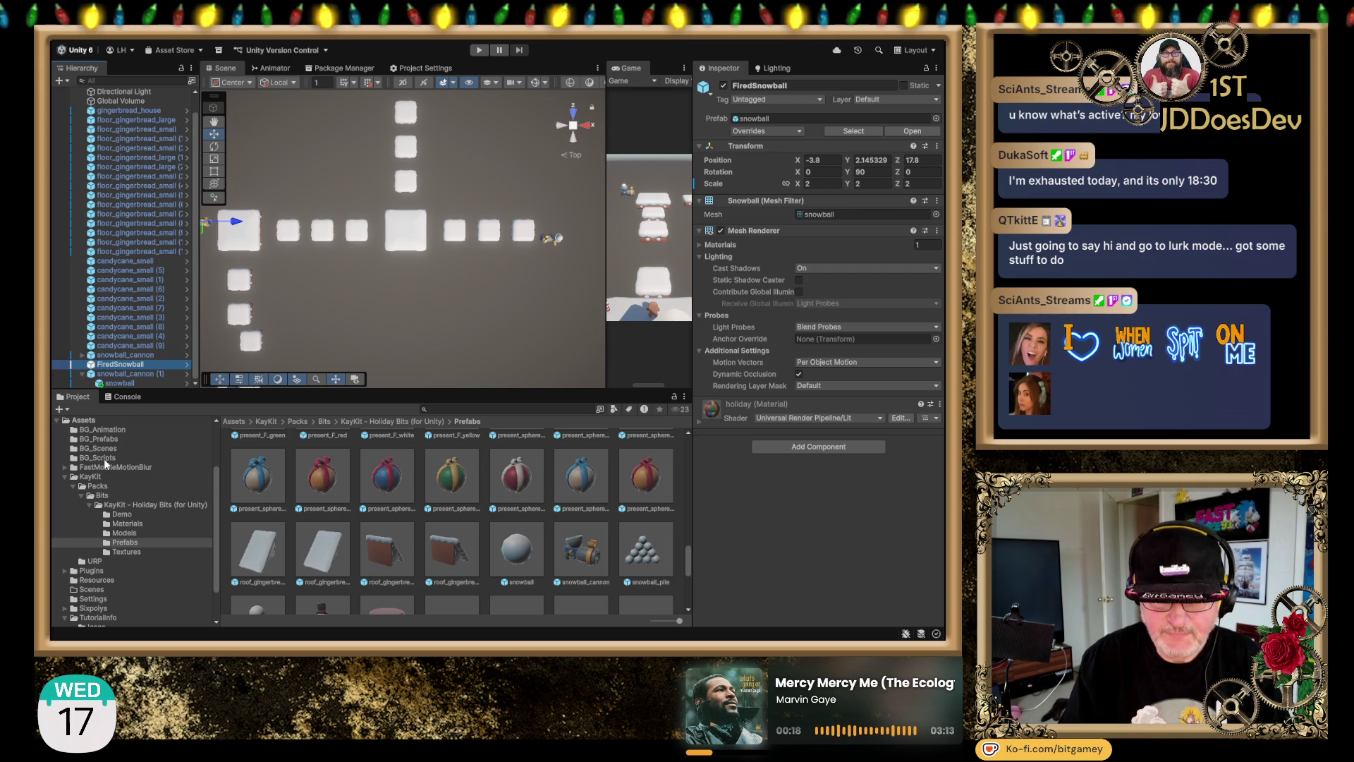
click(104, 440)
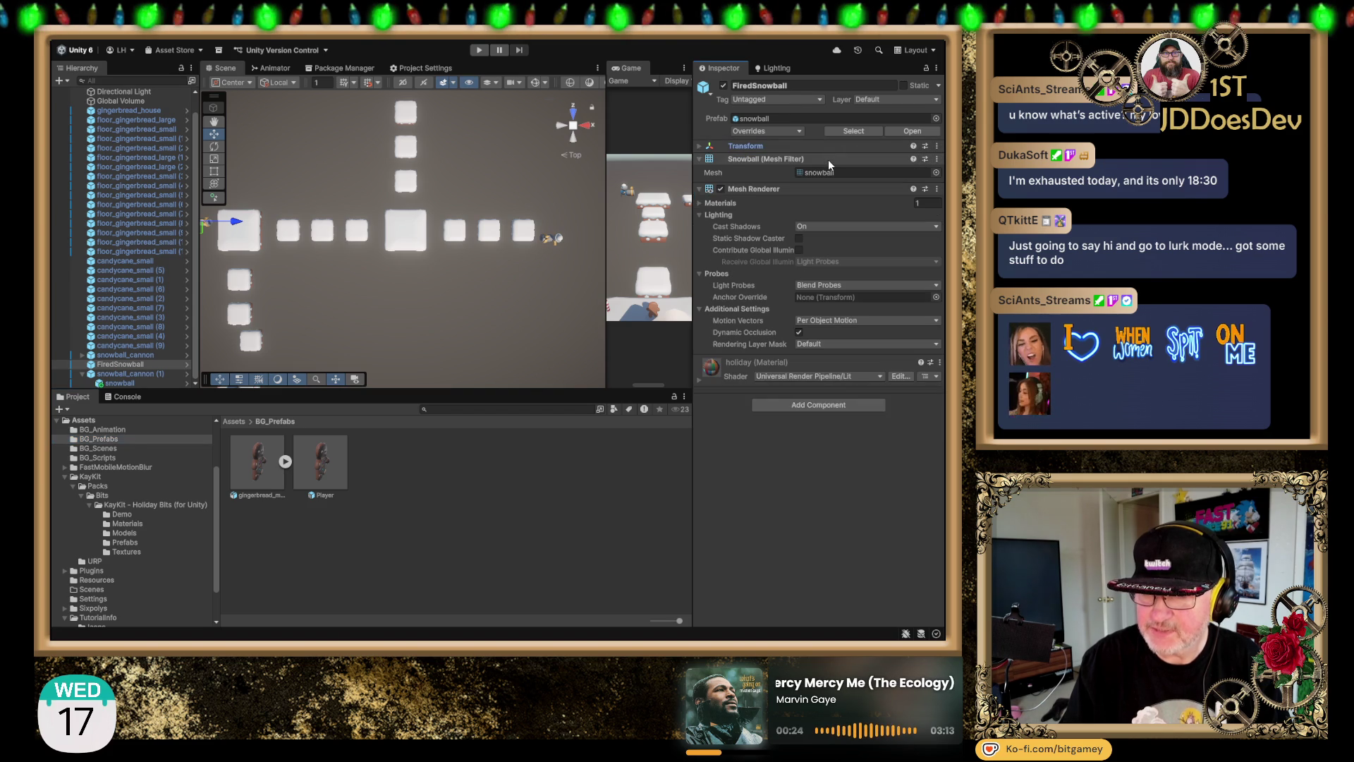
Step: Place FiredSnowball at position 0, 0, 0 with Y rotation 0
click(840, 162)
text(0)
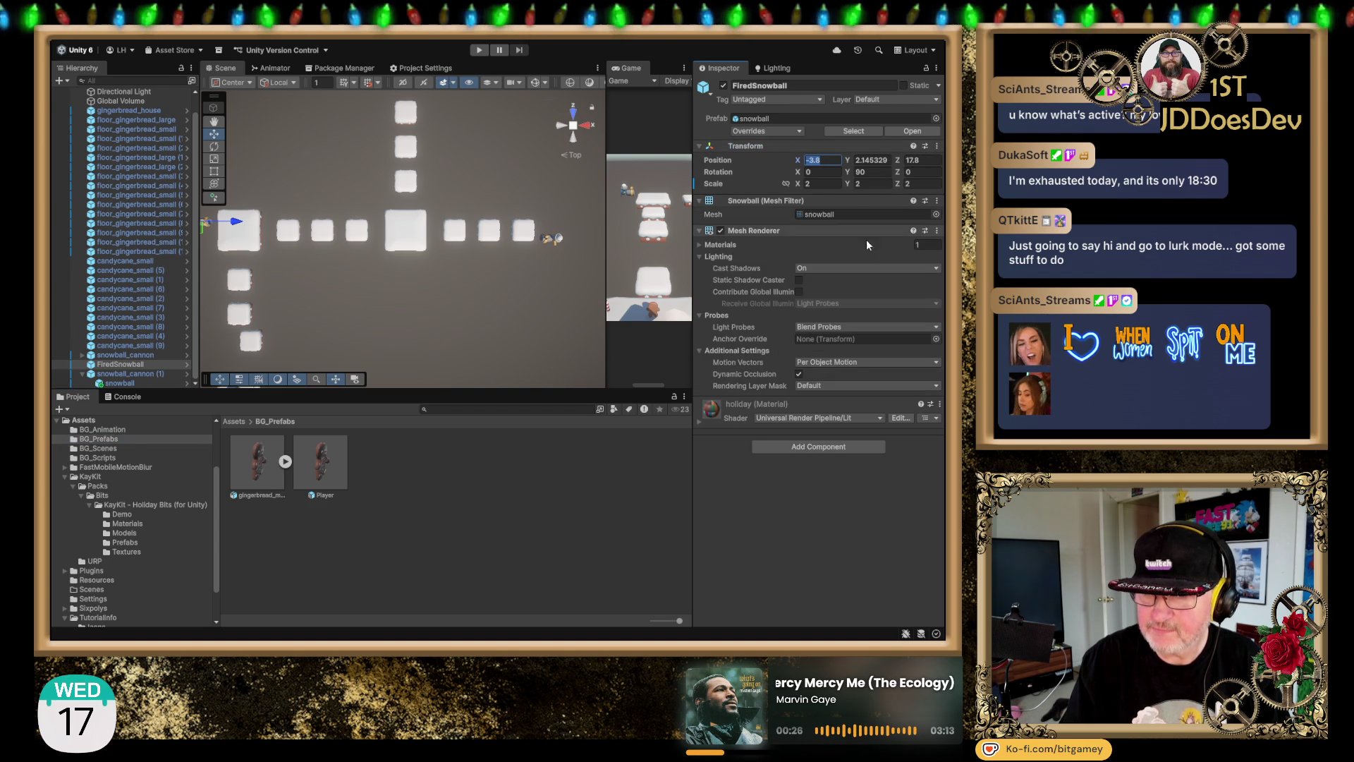
key(Tab)
text(0)
key(Tab)
text(0)
key(Tab)
key(Tab)
text(0)
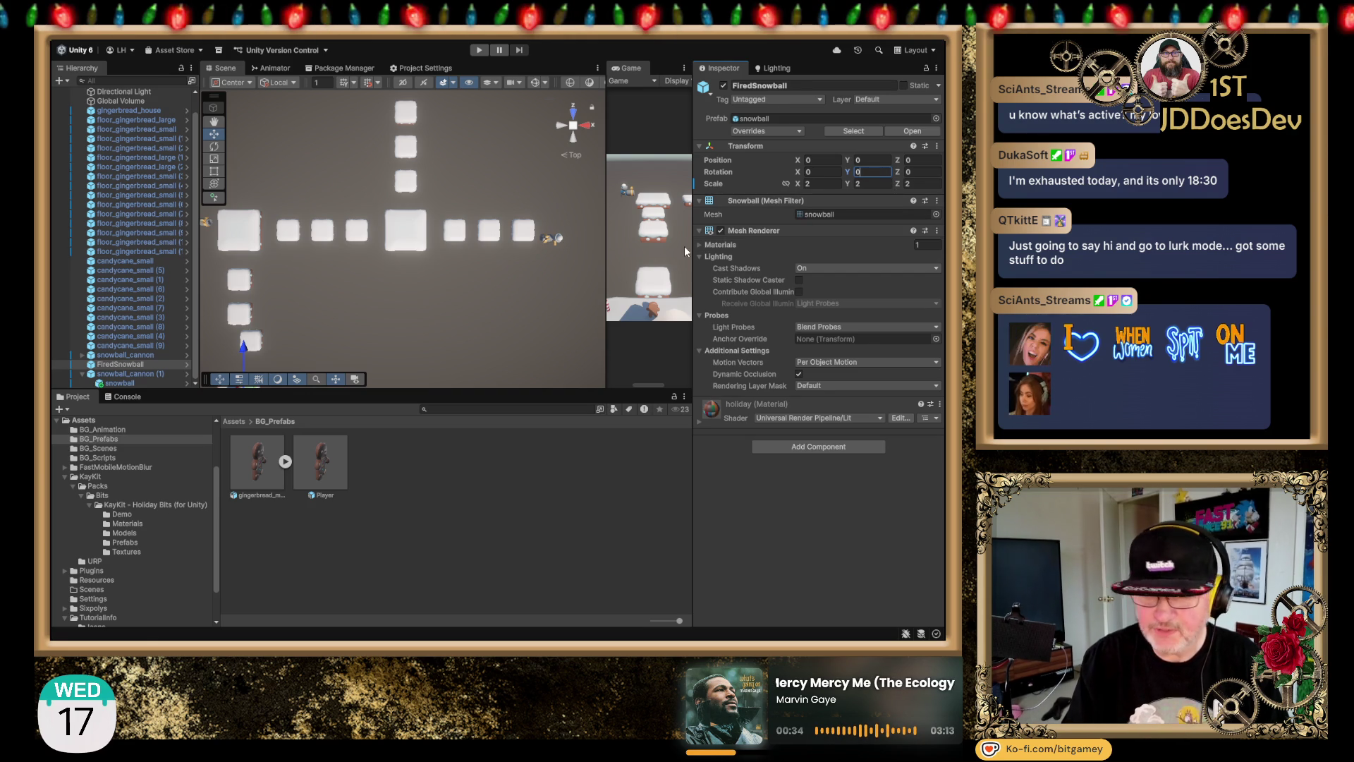
click(110, 366)
Step: Drop FiredSnowball into the BG_Prefabs folder to create its prefab asset
click(310, 513)
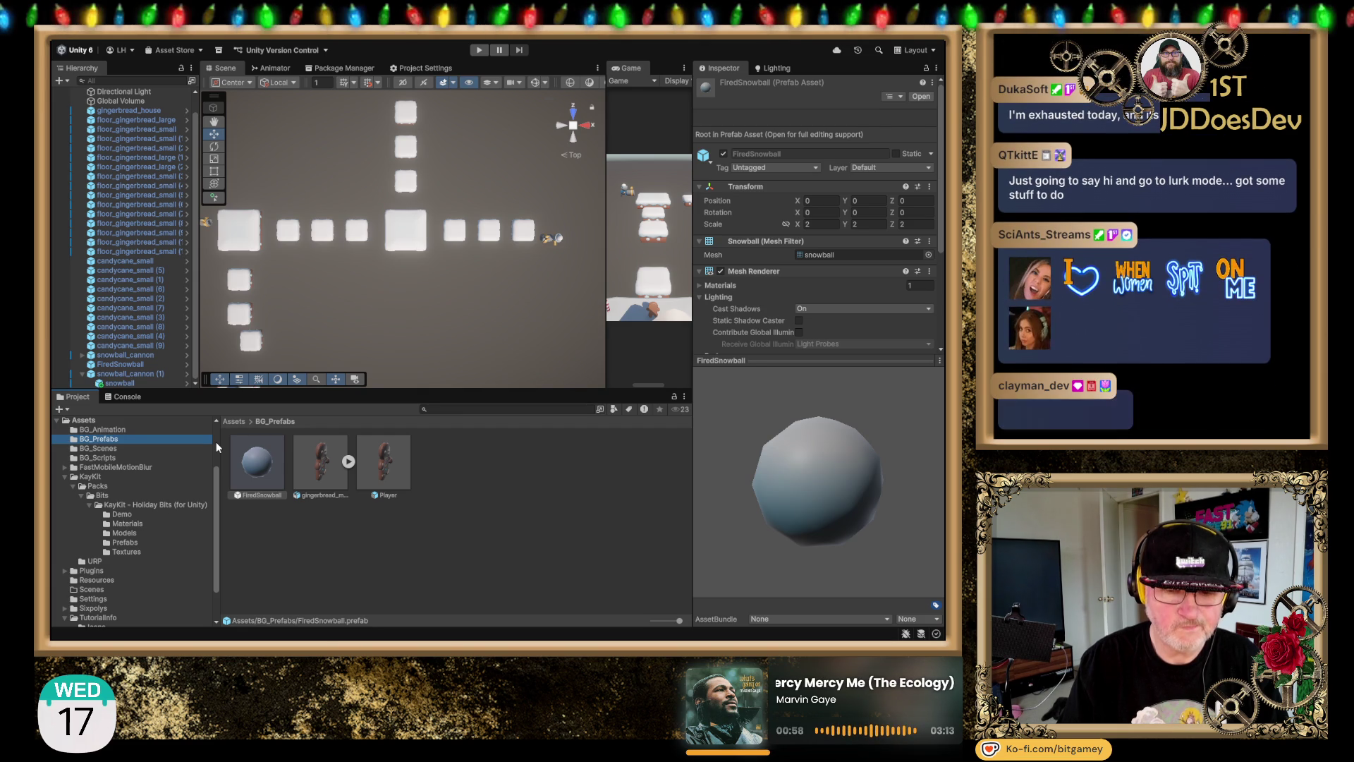
scroll(216, 442, up, 3)
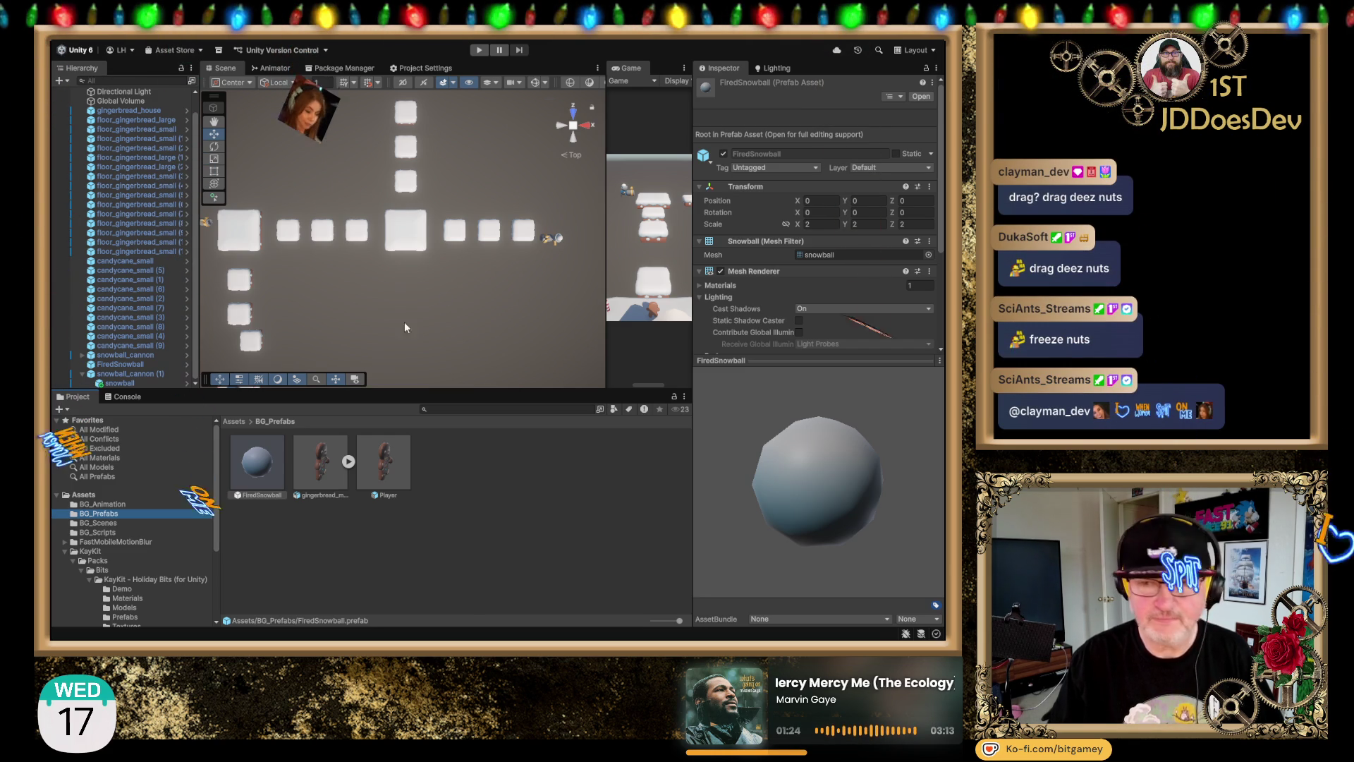
drag(416, 276, 453, 237)
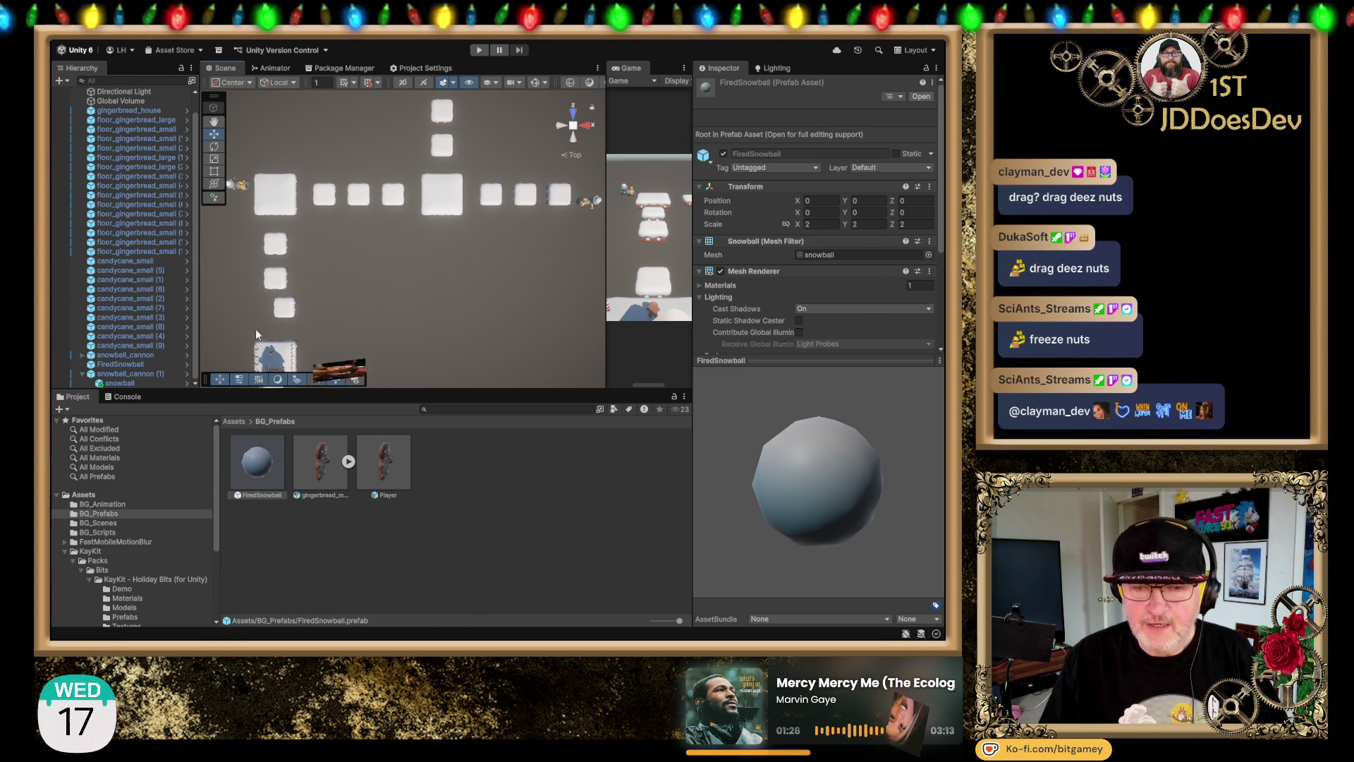
Step: Delete the FiredSnowball object from under snowball_cannon in the scene hierarchy
click(78, 372)
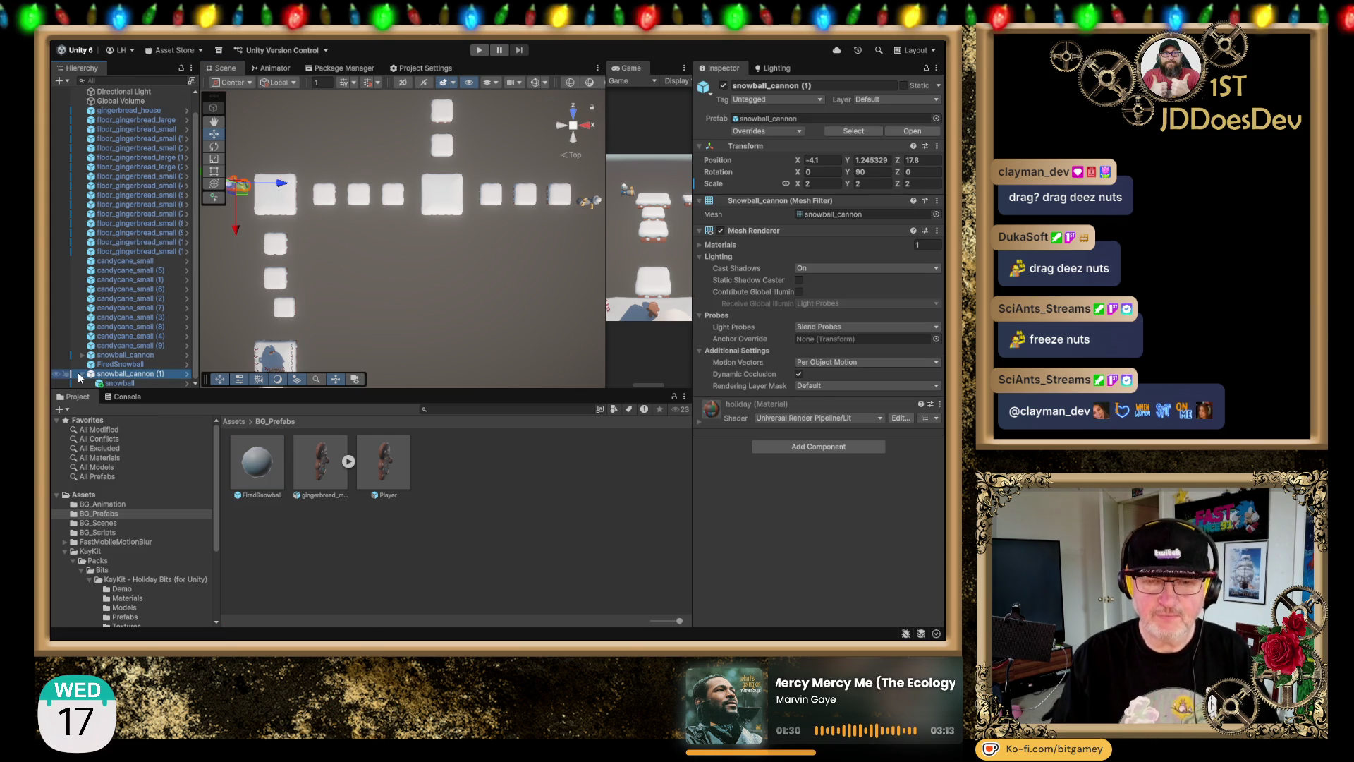
click(79, 372)
click(125, 374)
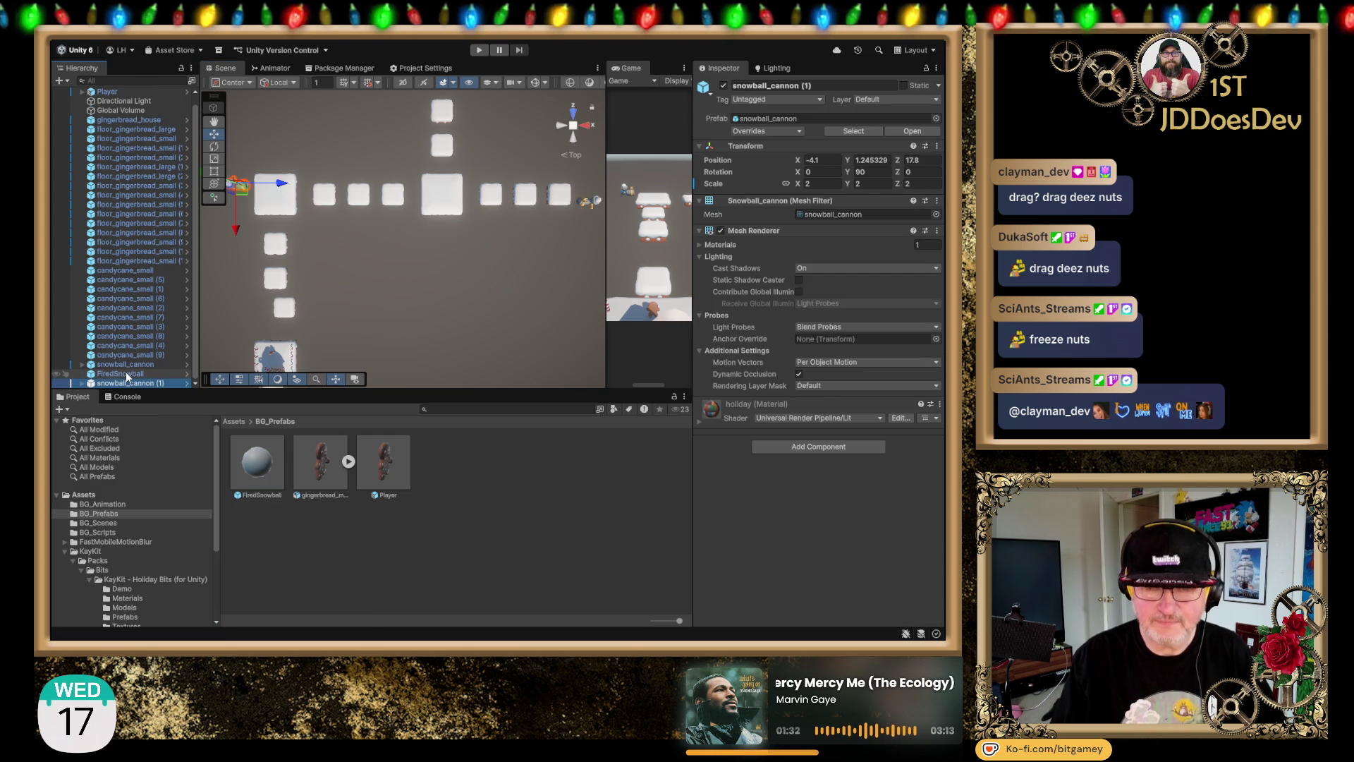
key(Delete)
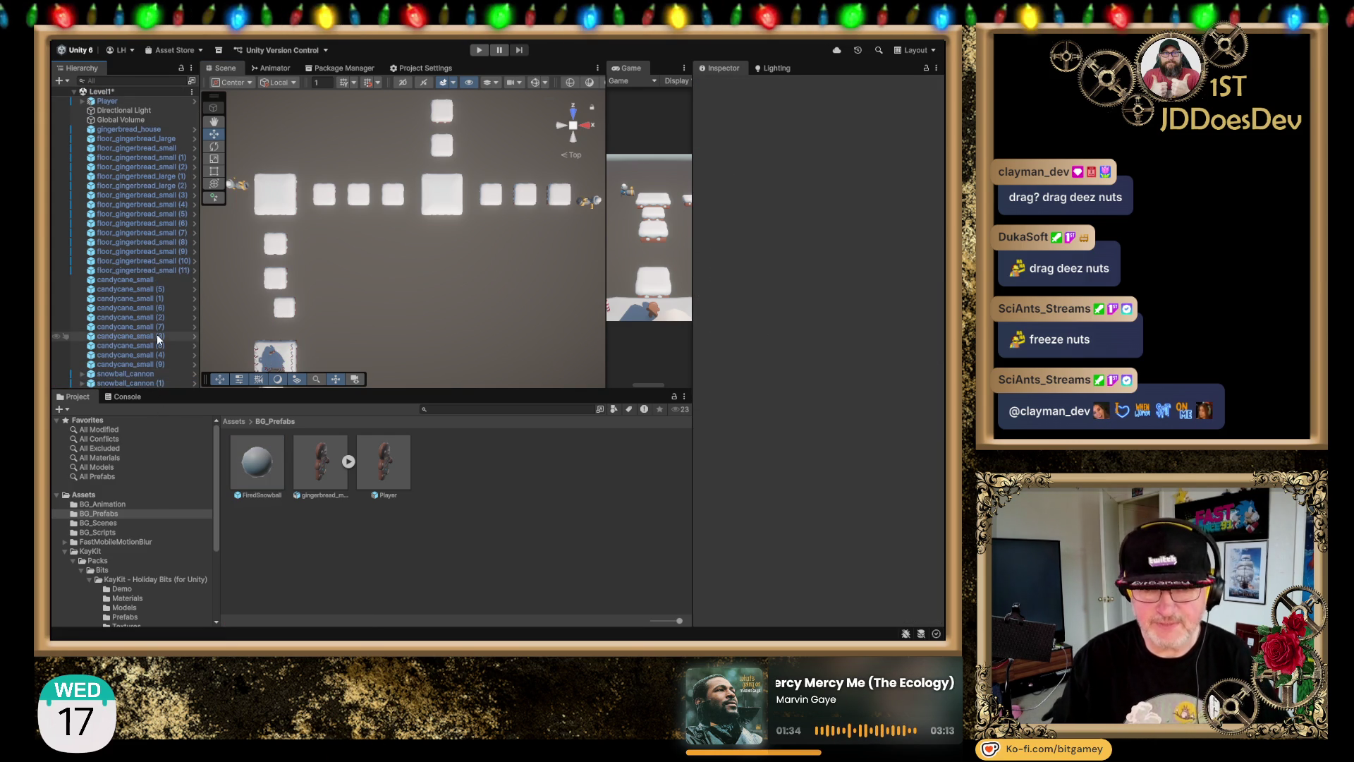
Step: Add the CanonController script from BG_Scripts as a component on snowball_cannon
click(147, 374)
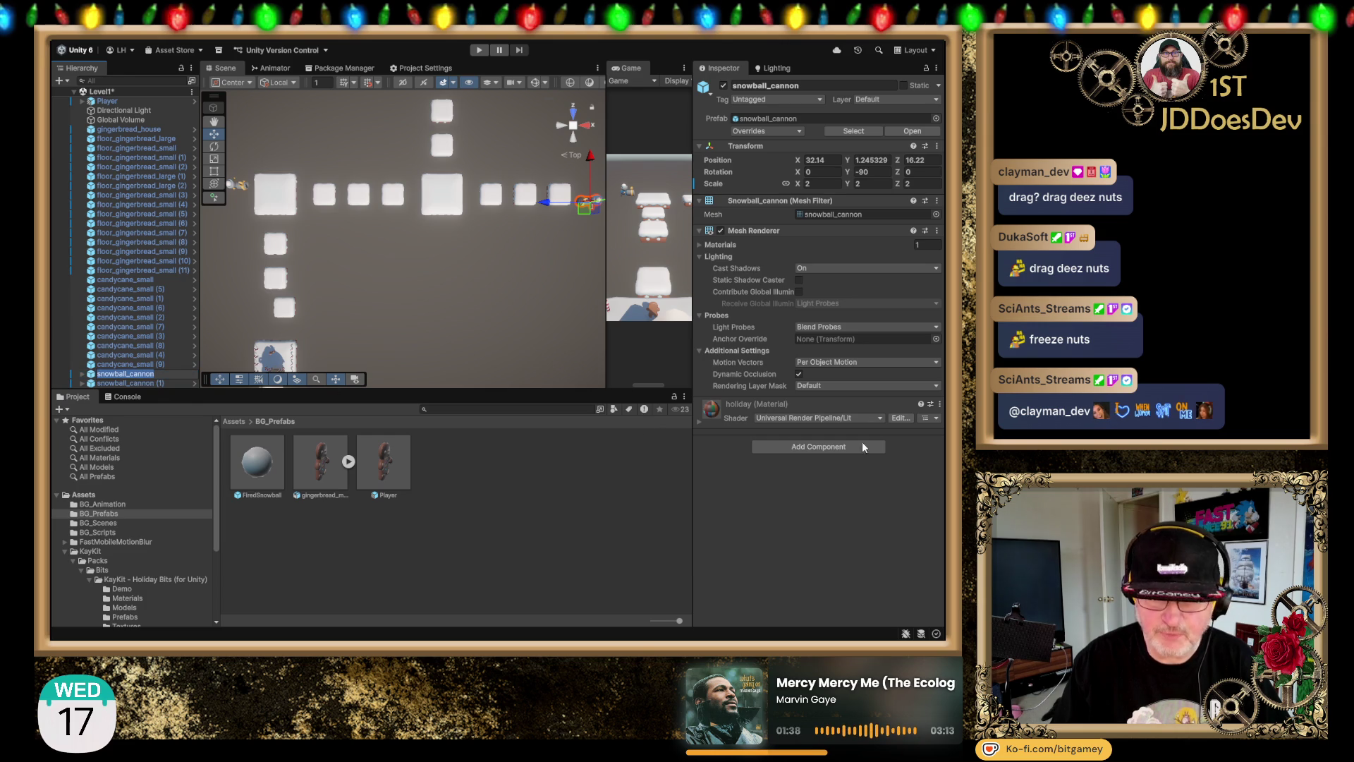
click(827, 446)
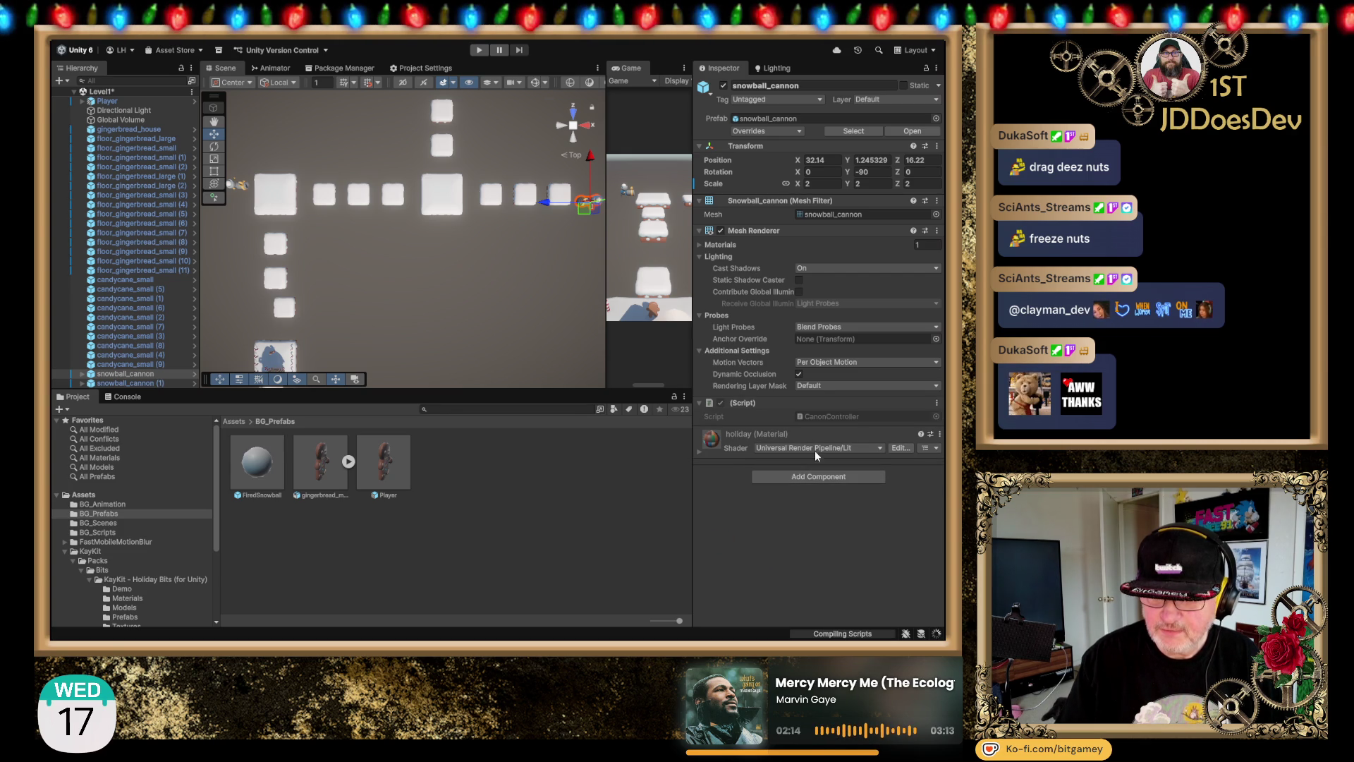
click(835, 417)
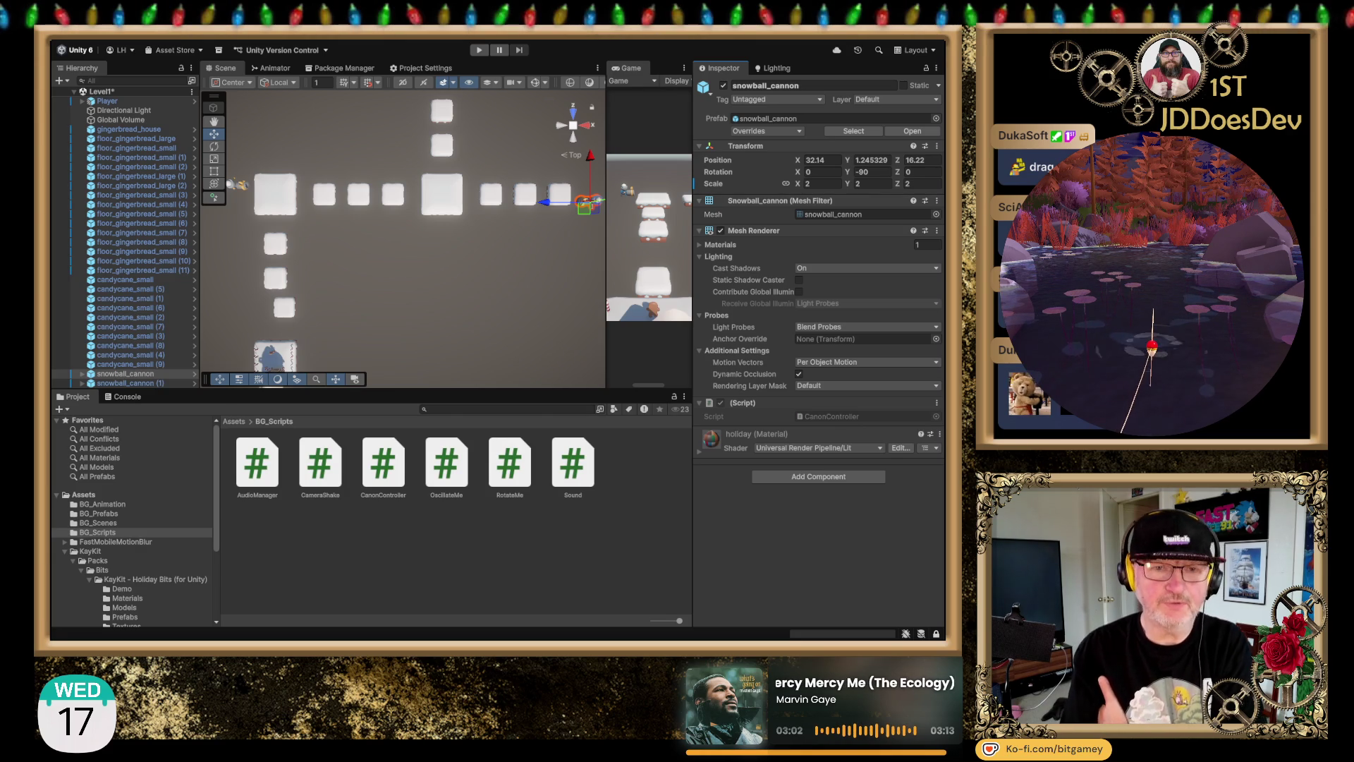
Step: In CanonController.cs, delete the Update comment line and add 'public GameObject FiredSnowball;'
key(alt+Tab)
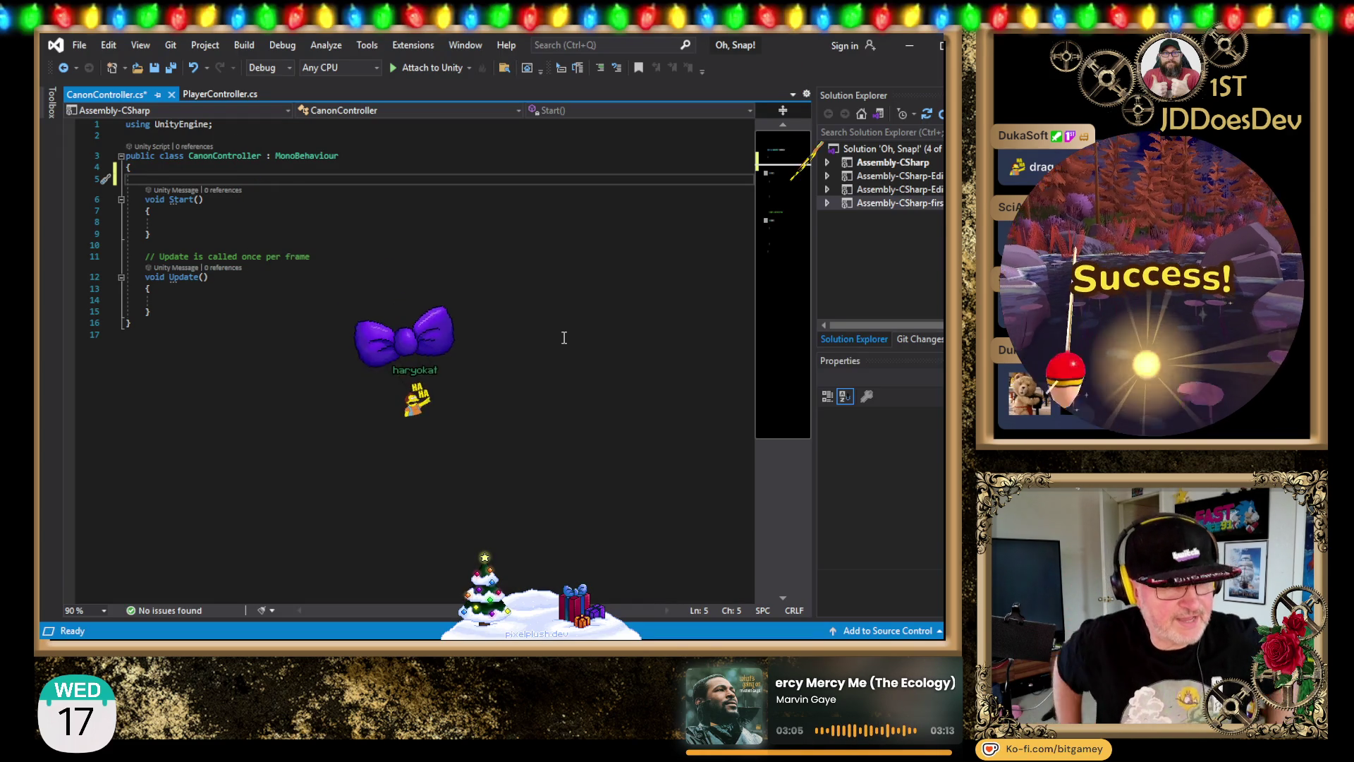
key(Down)
key(Down)
key(Down)
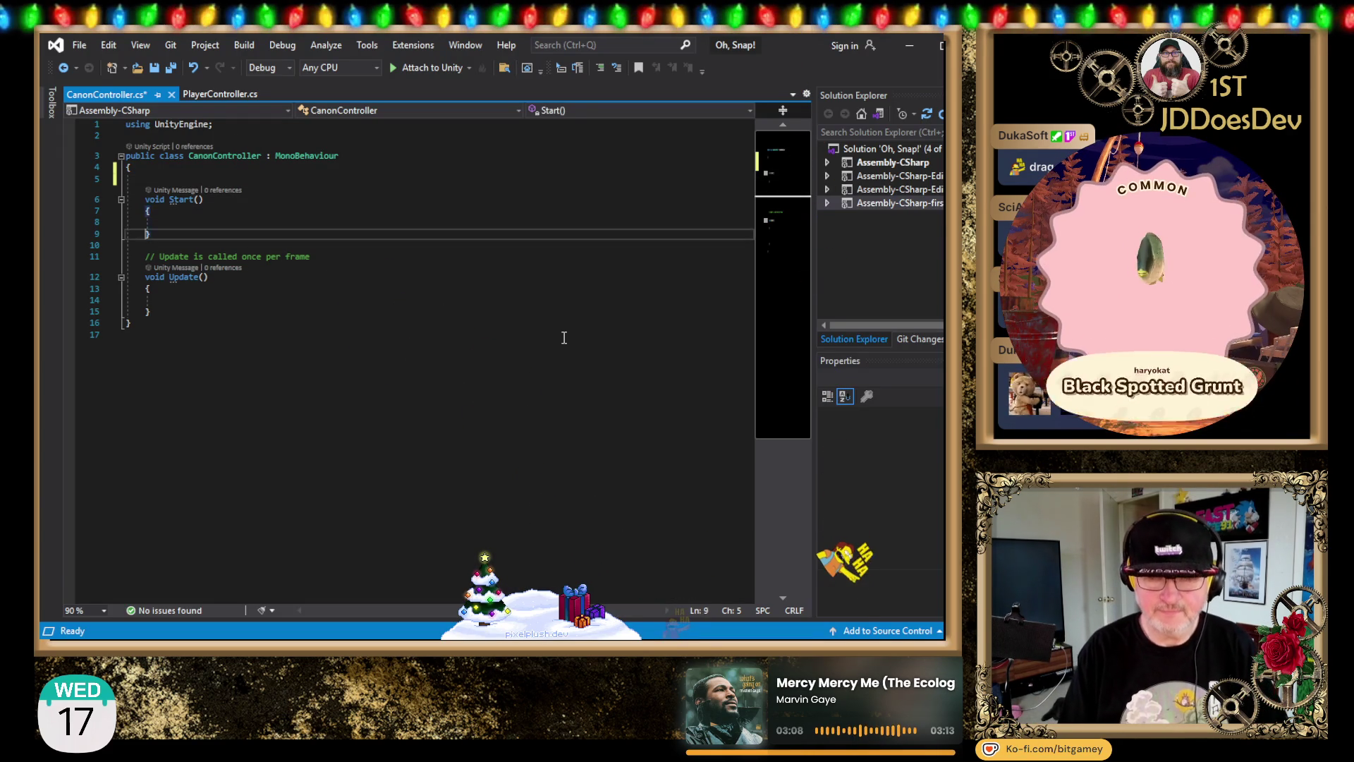
key(shift+Up)
key(shift+Up)
key(Delete)
key(Up)
key(Up)
key(Up)
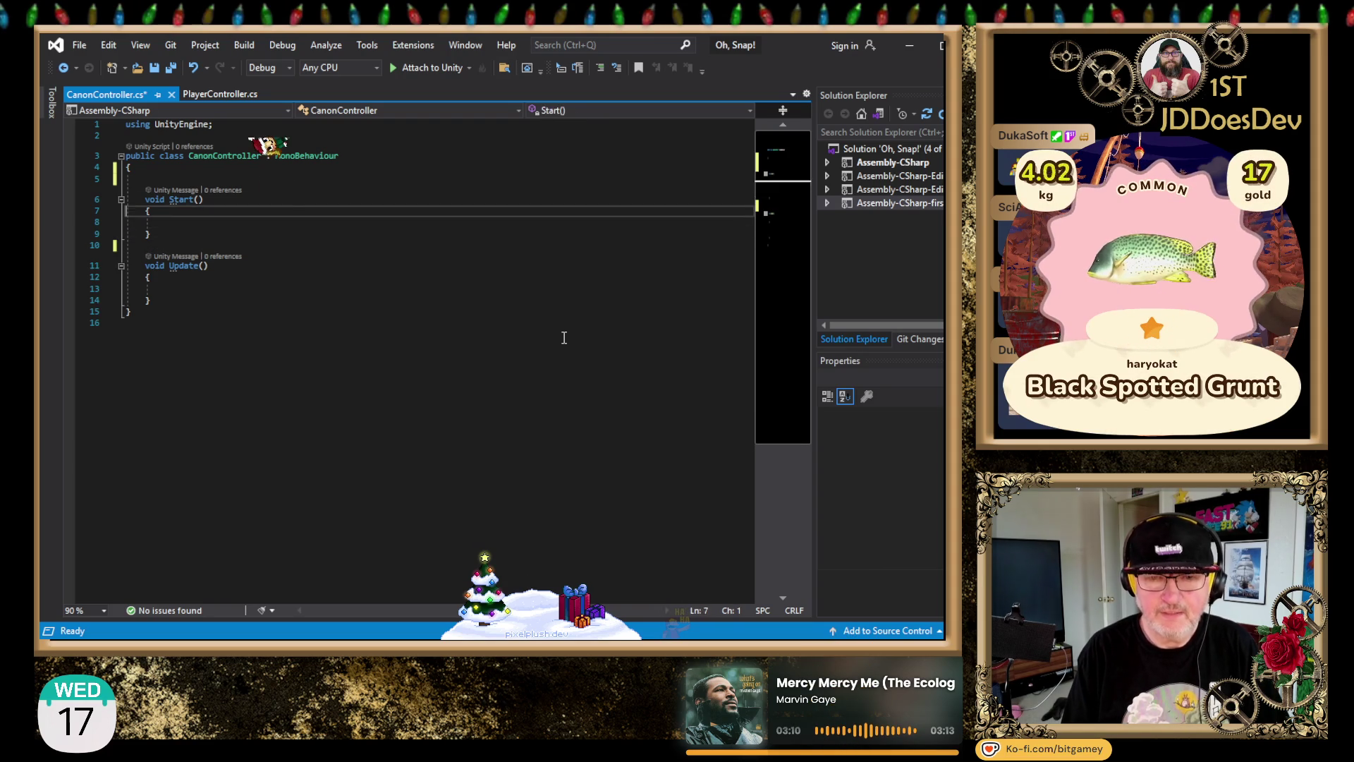
key(Down)
text(public Game)
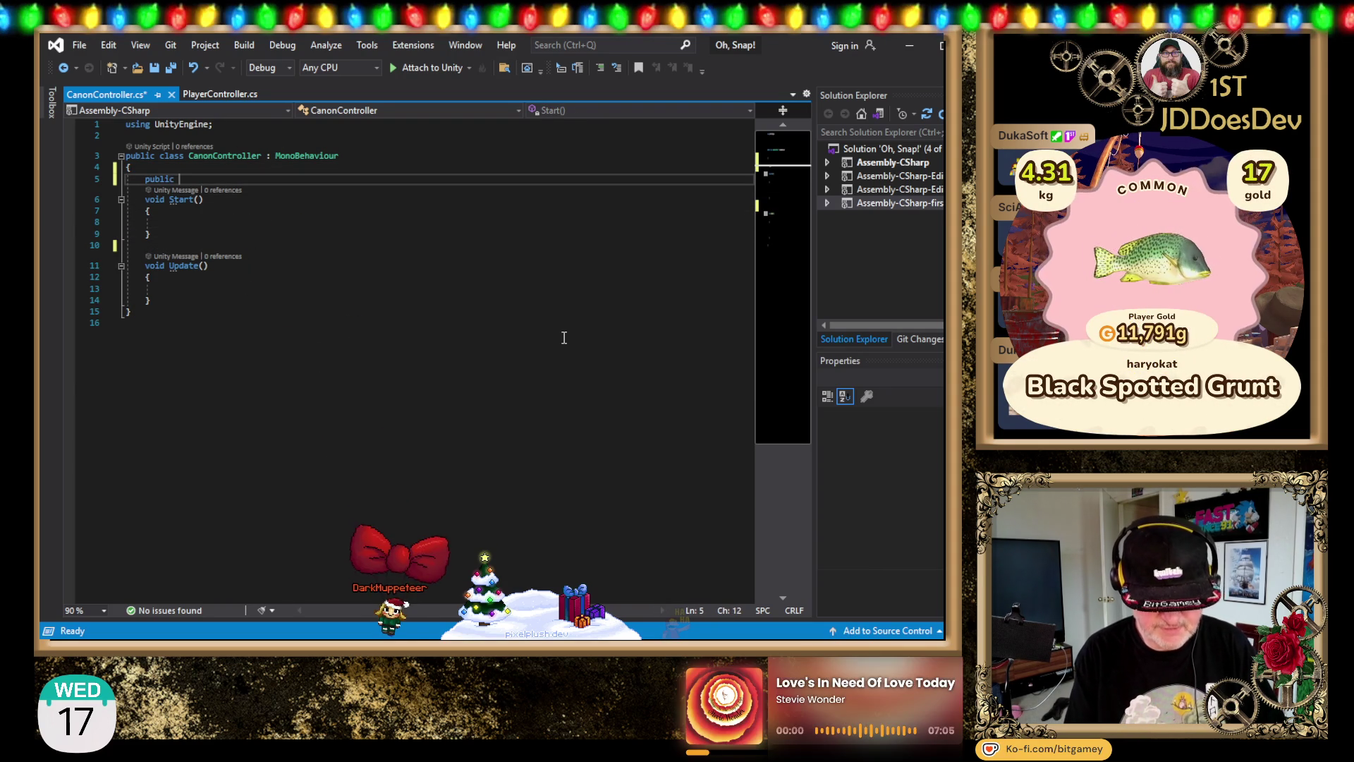
text(Object )
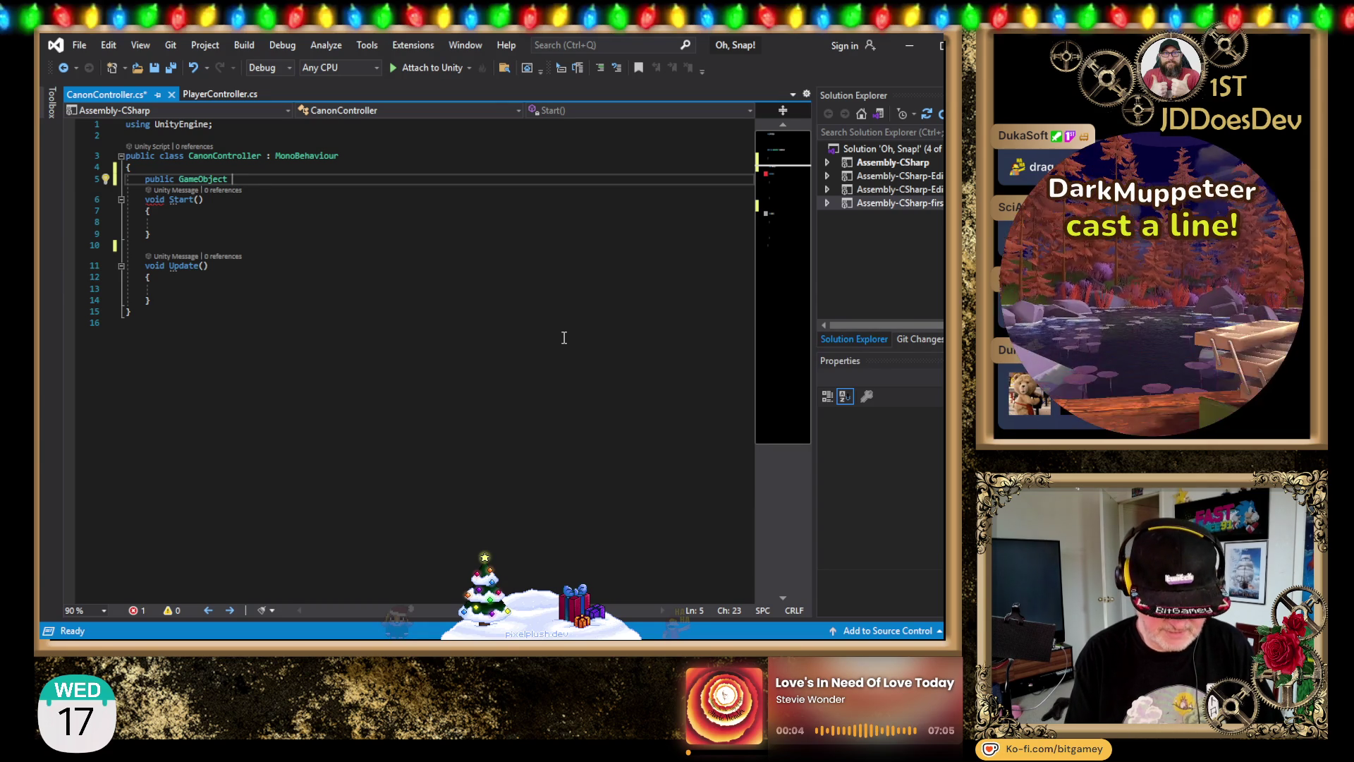
text(FiredSnowball)
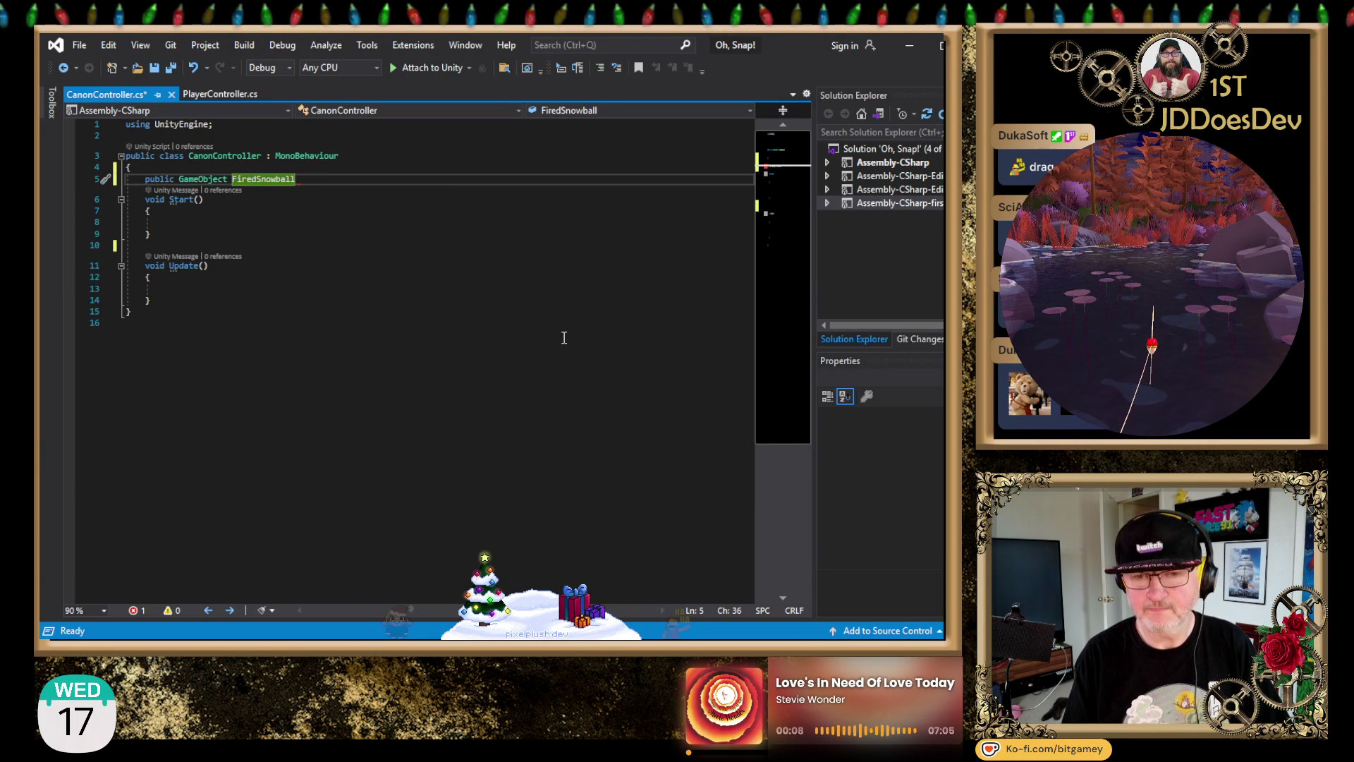
text(;)
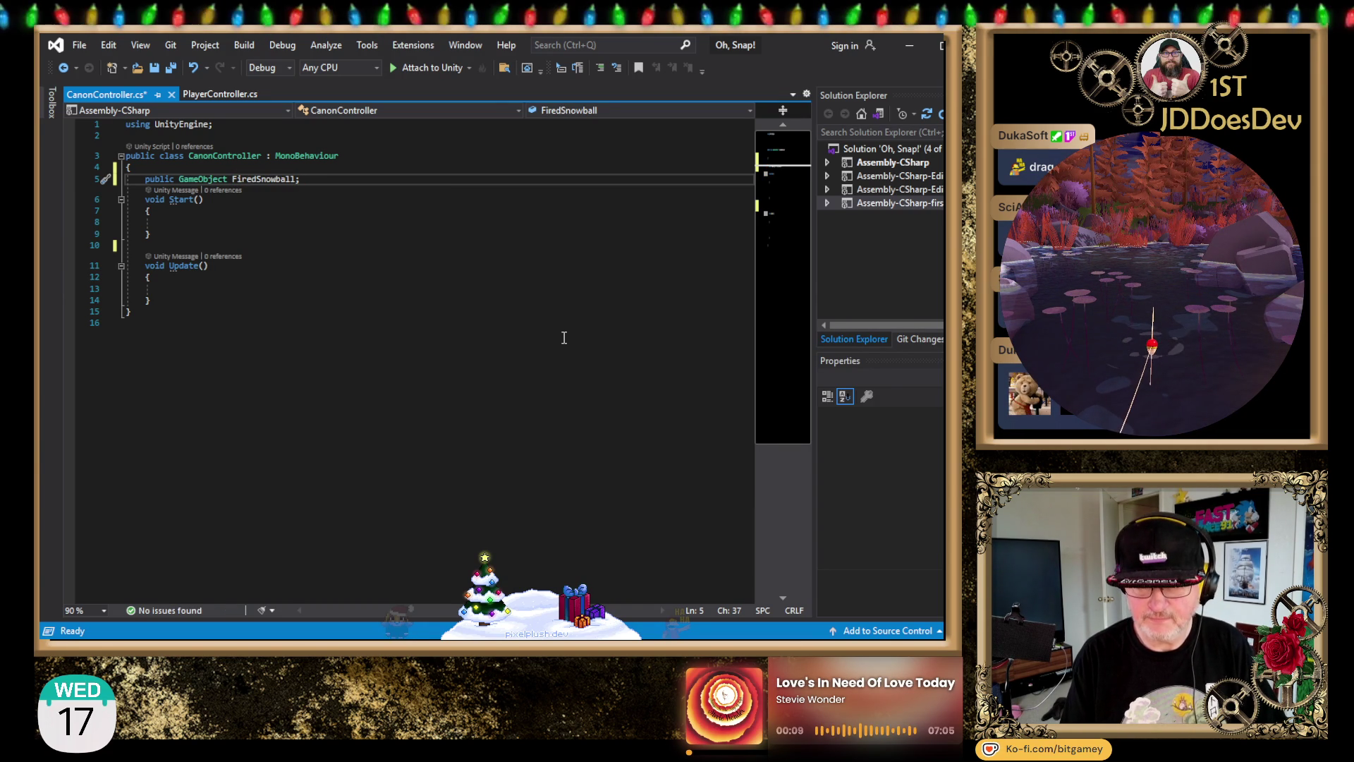
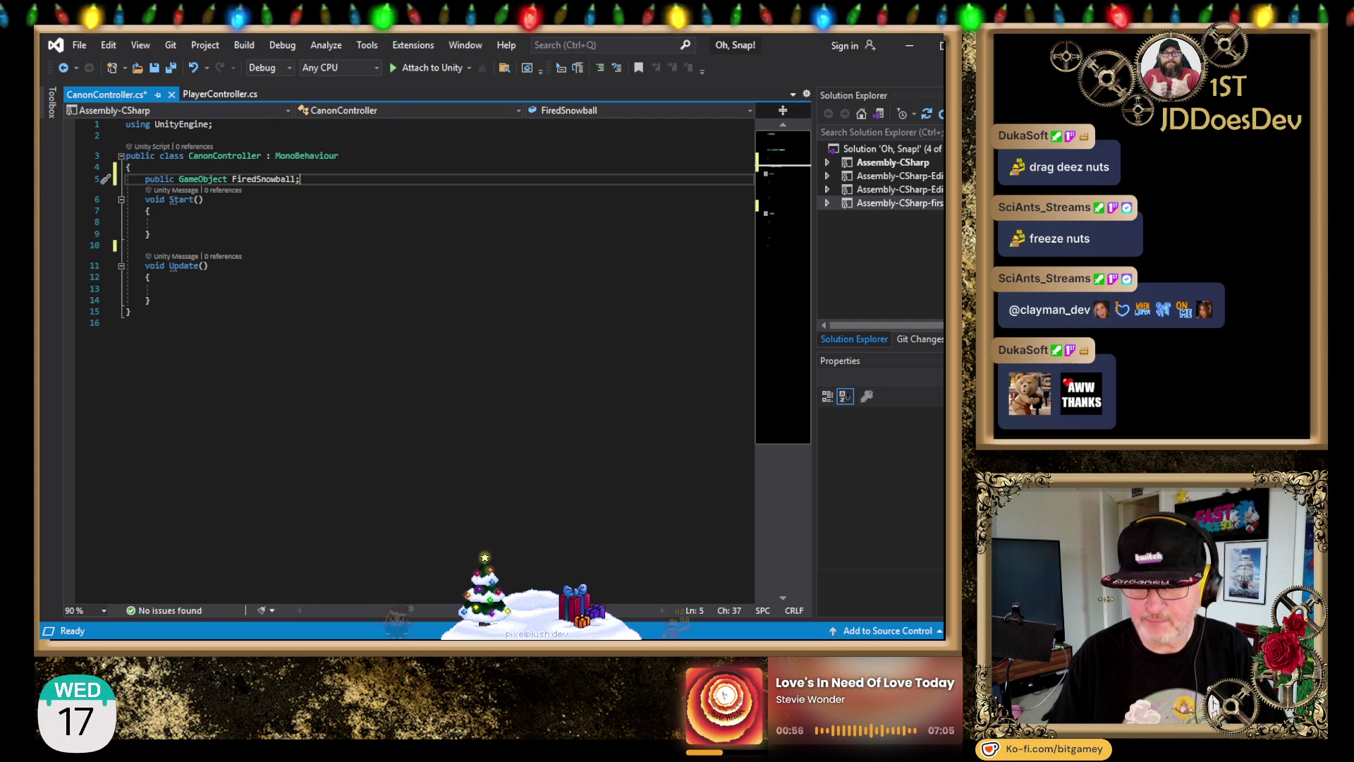
Step: Add InvokeRepeating("FireCanon", 0f, 5f); inside the Start method of CanonController.cs
key(Down)
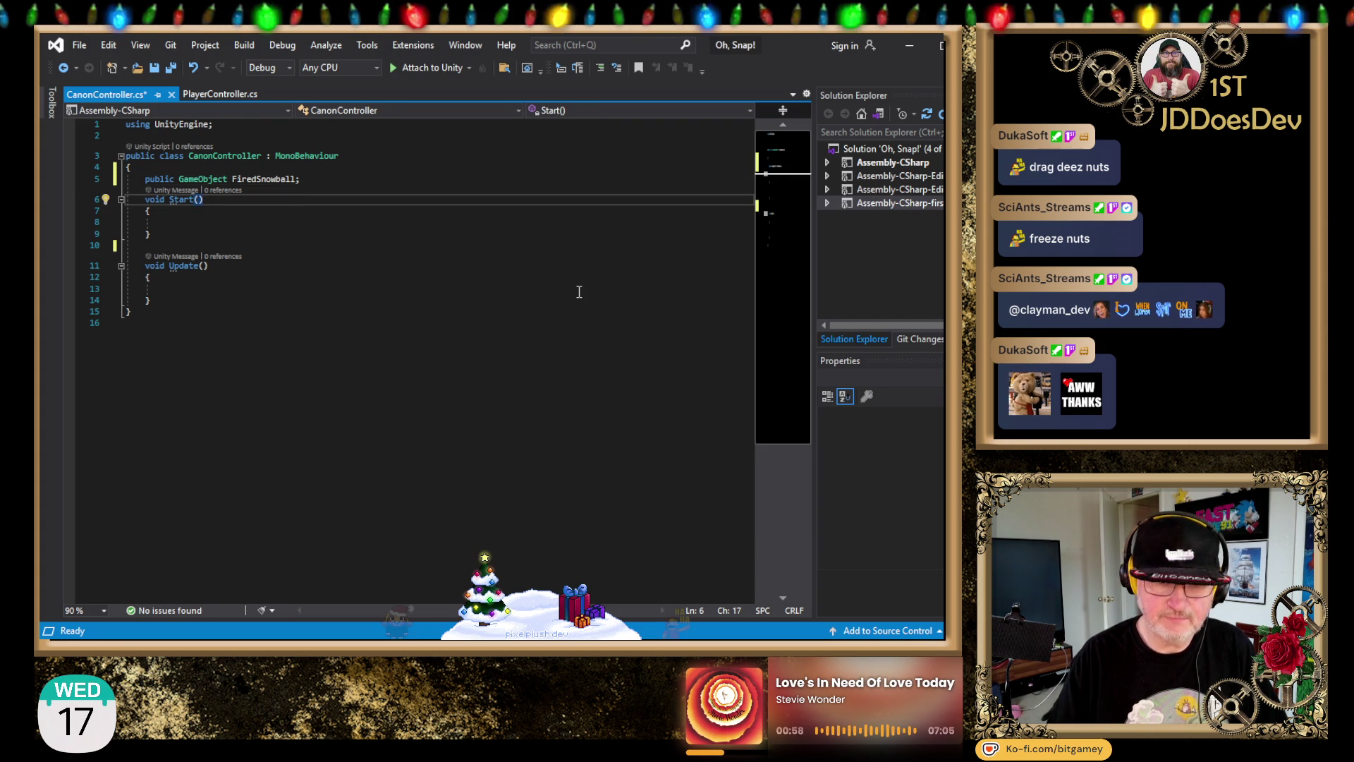
key(Up)
key(Up)
key(Down)
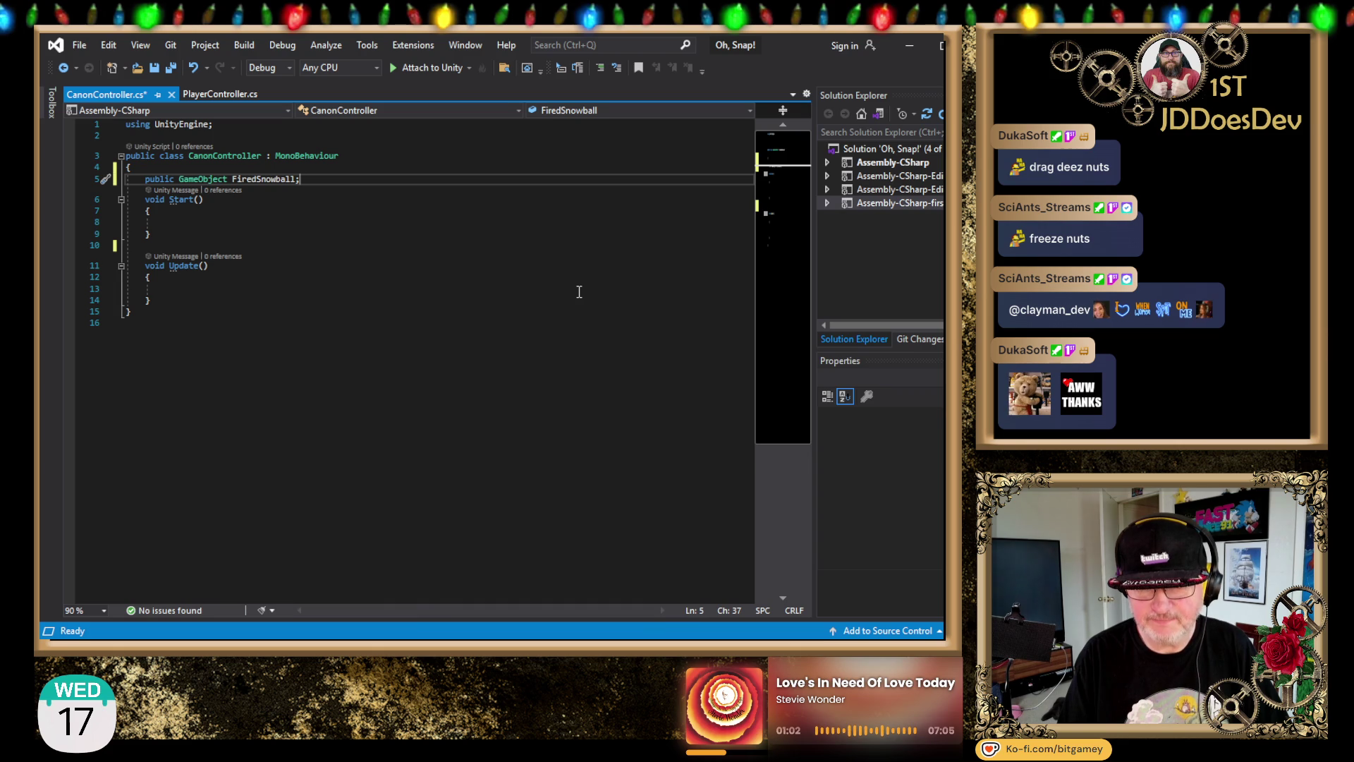
key(Down)
key(Down)
key(Down)
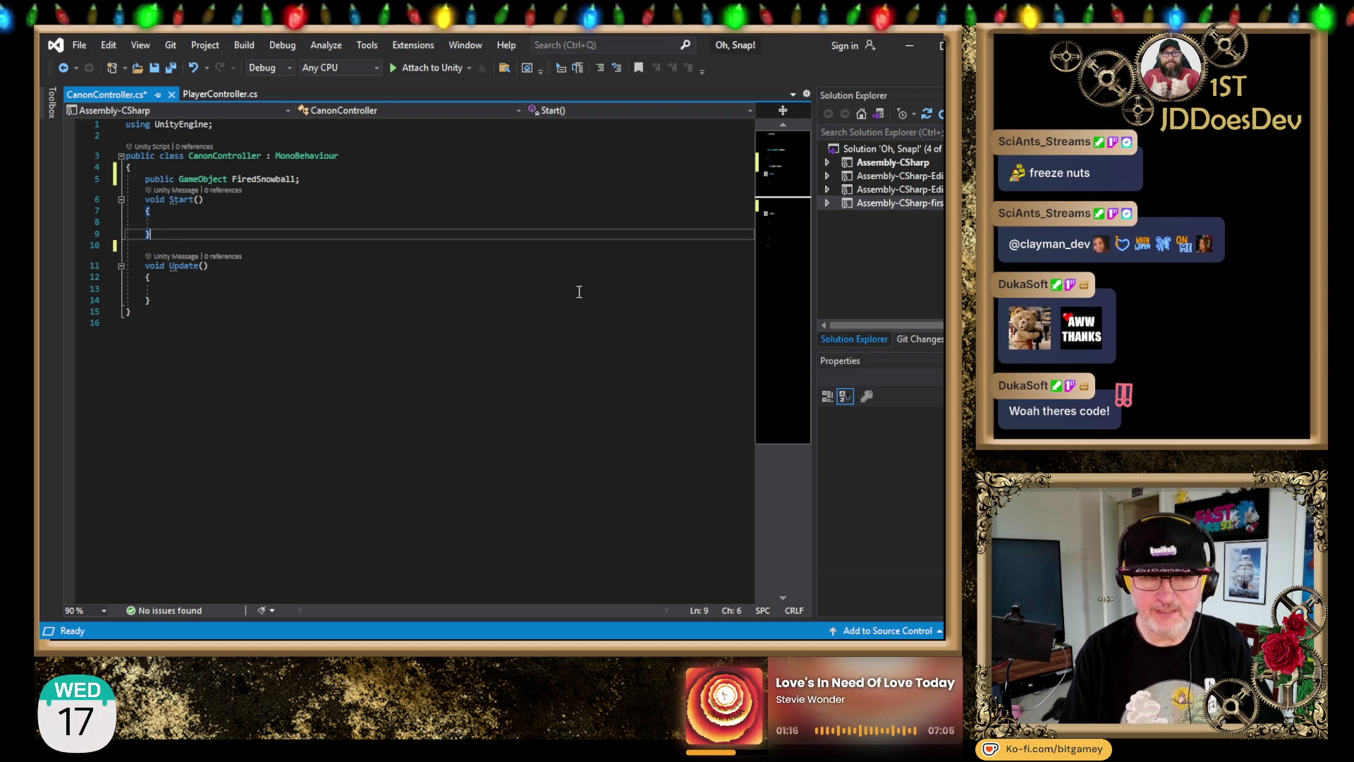
key(Up)
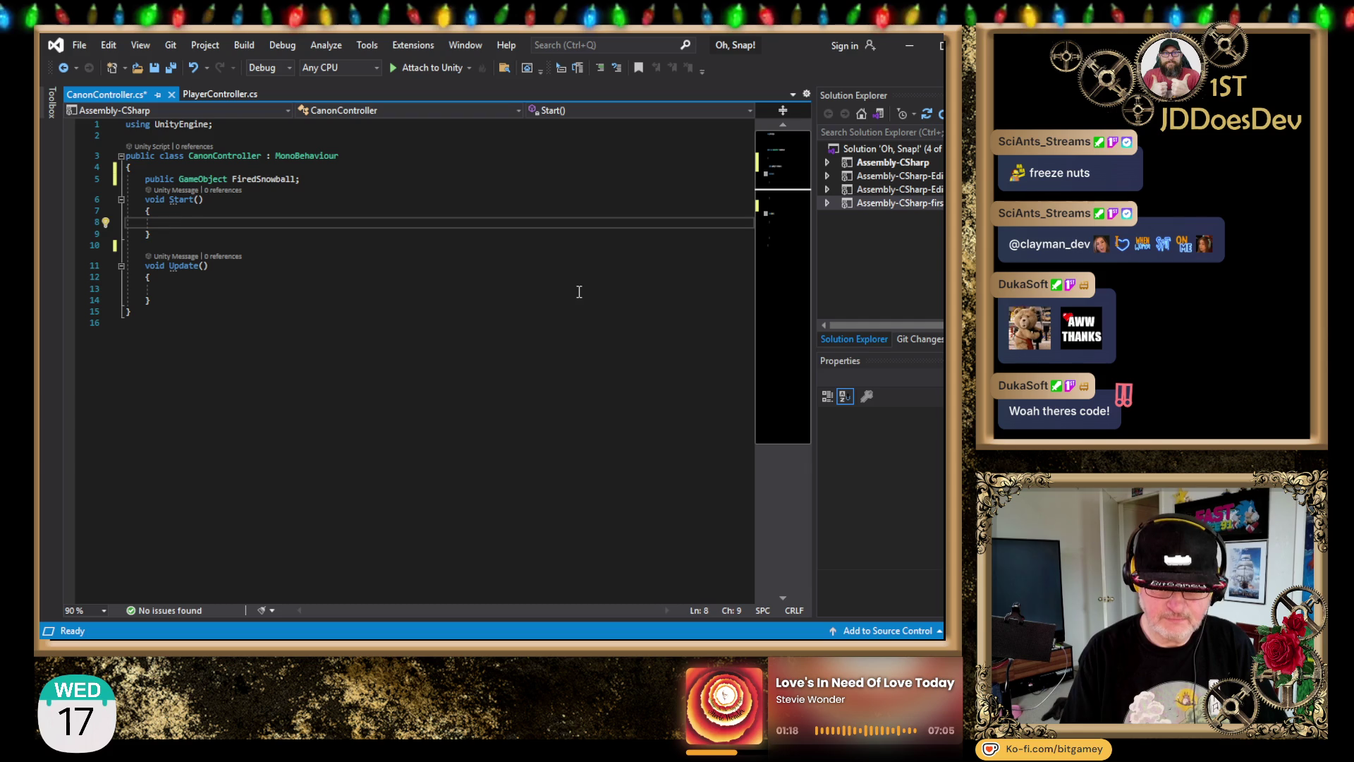
text(eRepeating()
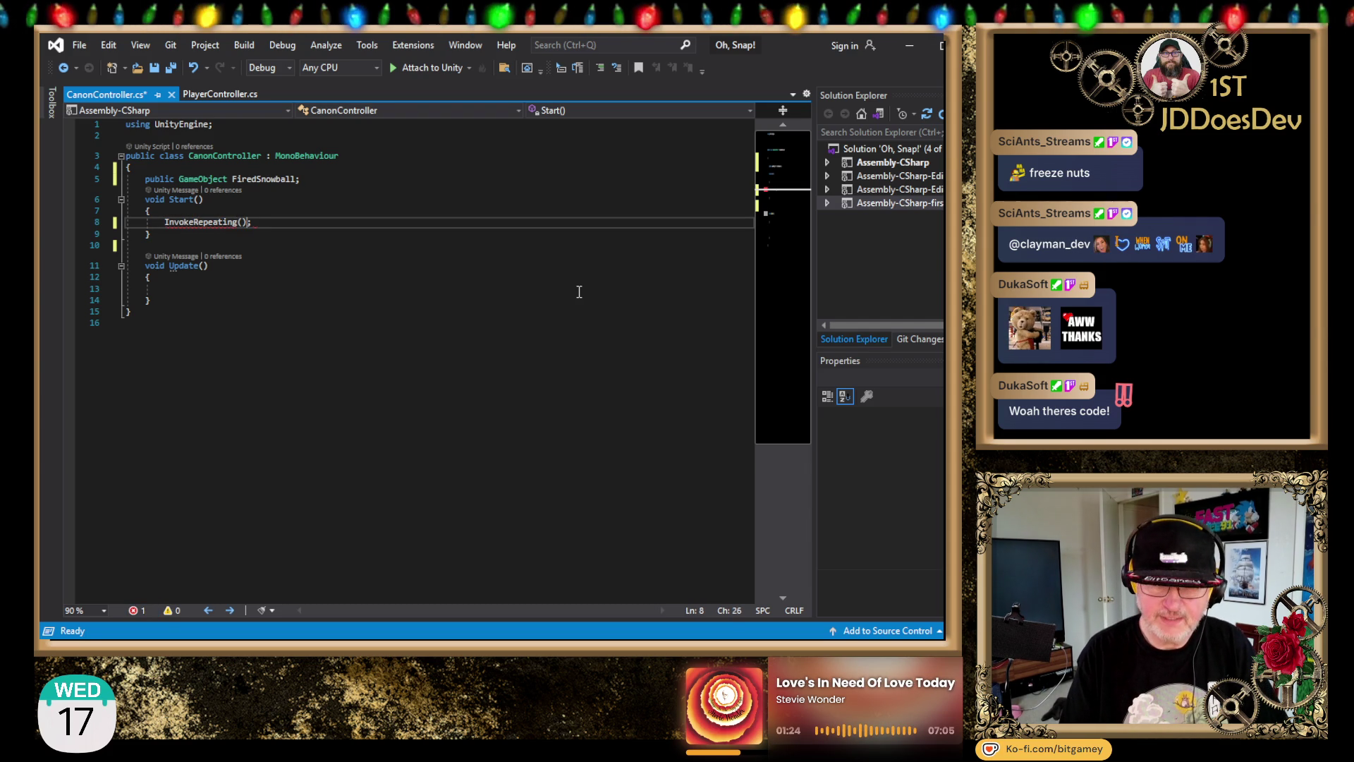
text("Fi)
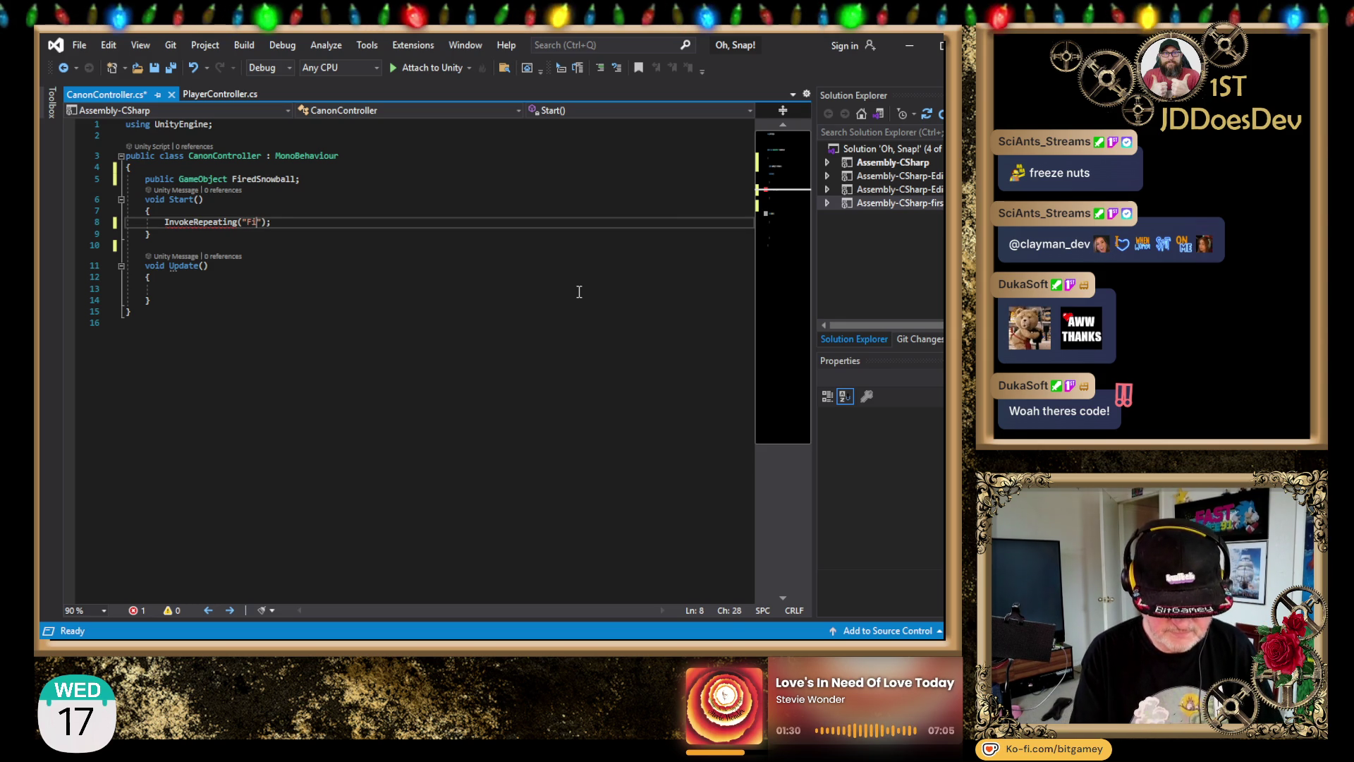
text(an)
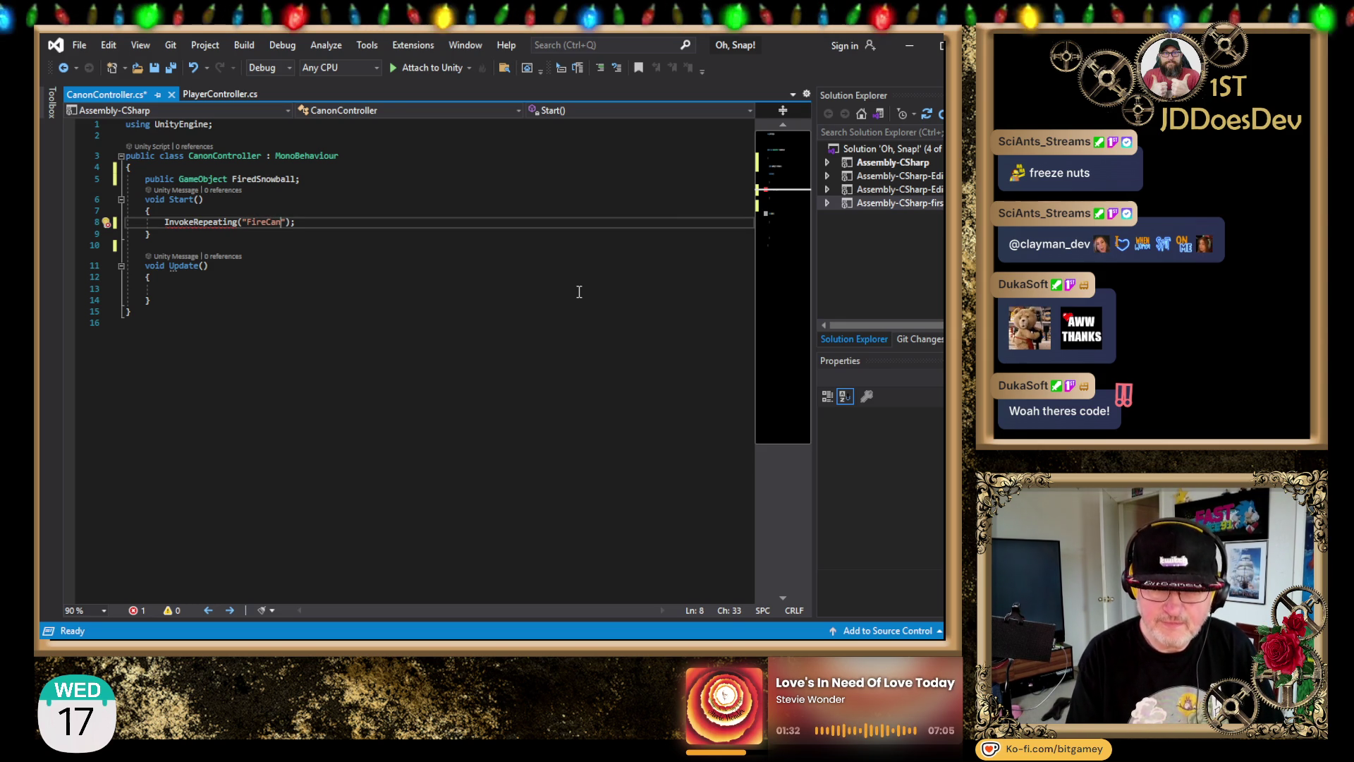
text(on)
key(End)
key(Left)
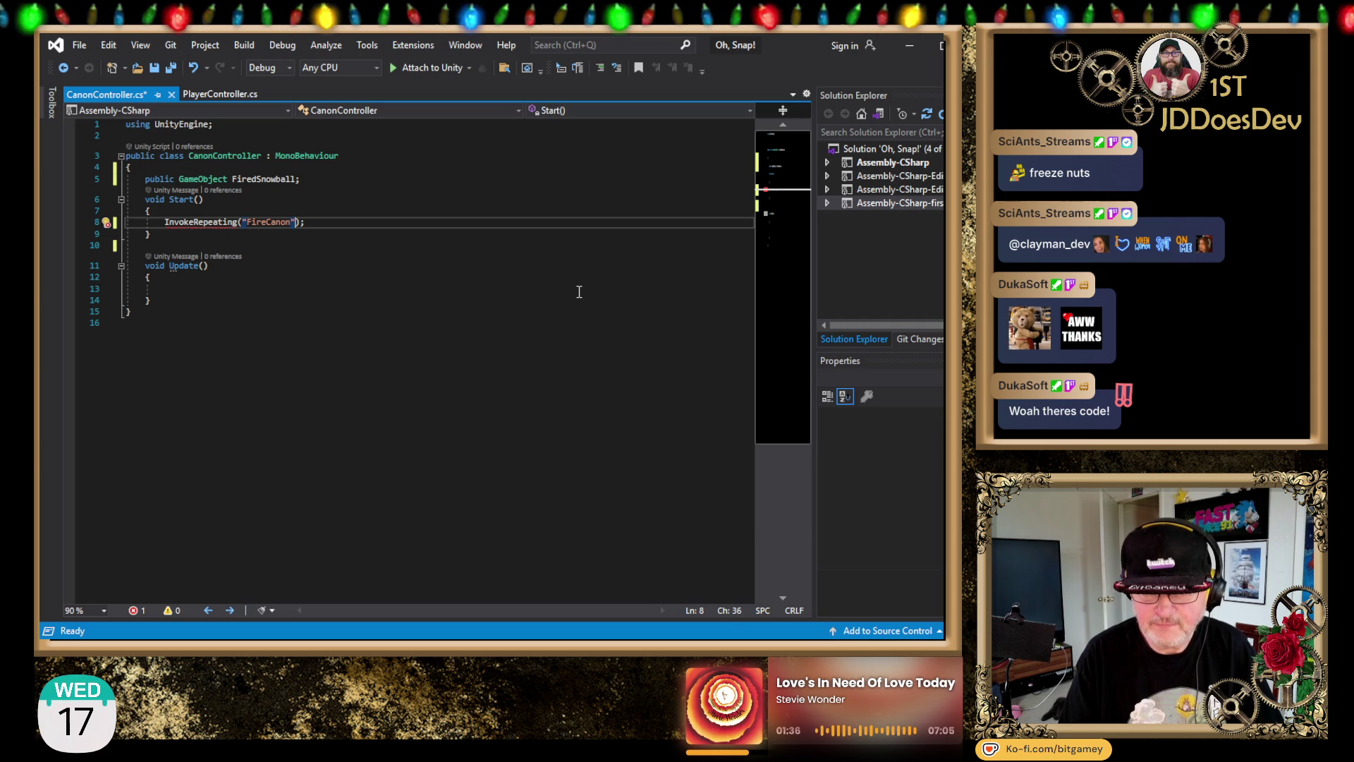
text(, 0f,)
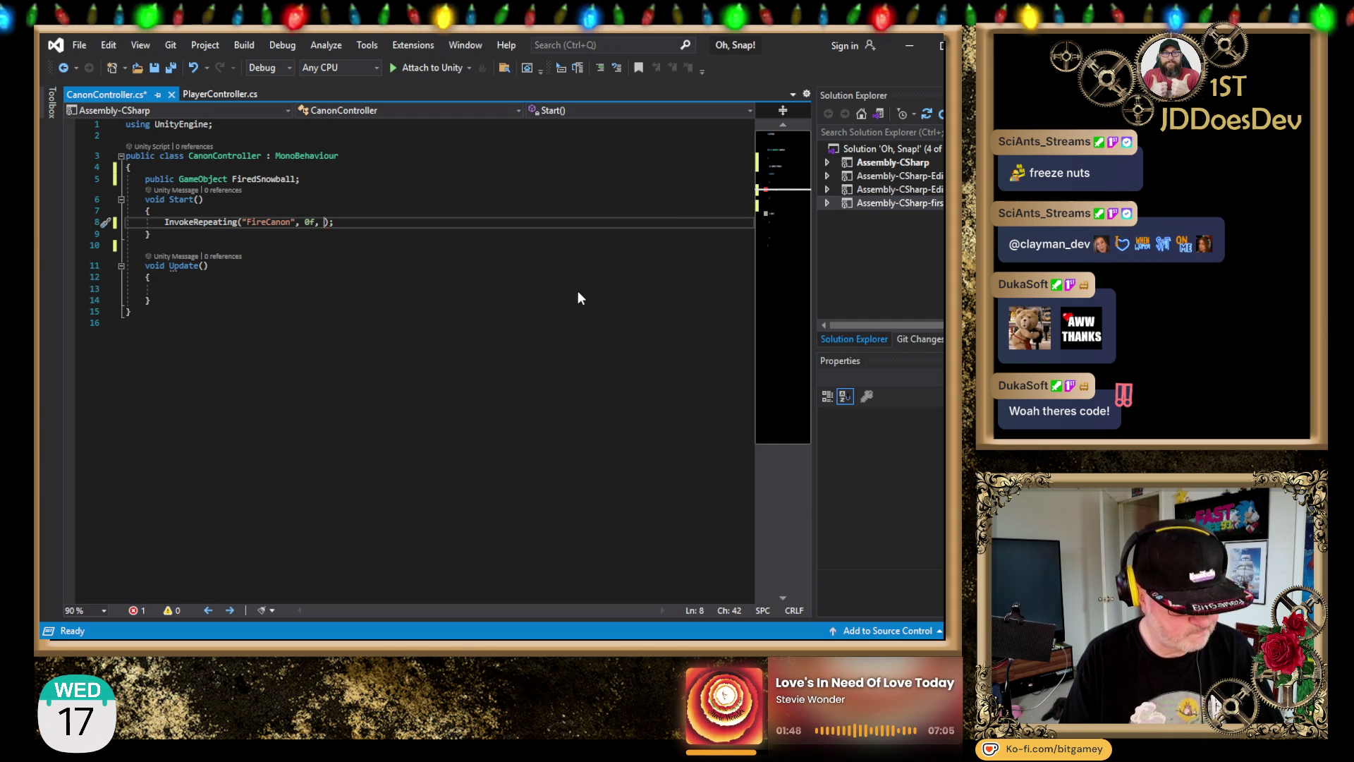
text(f)
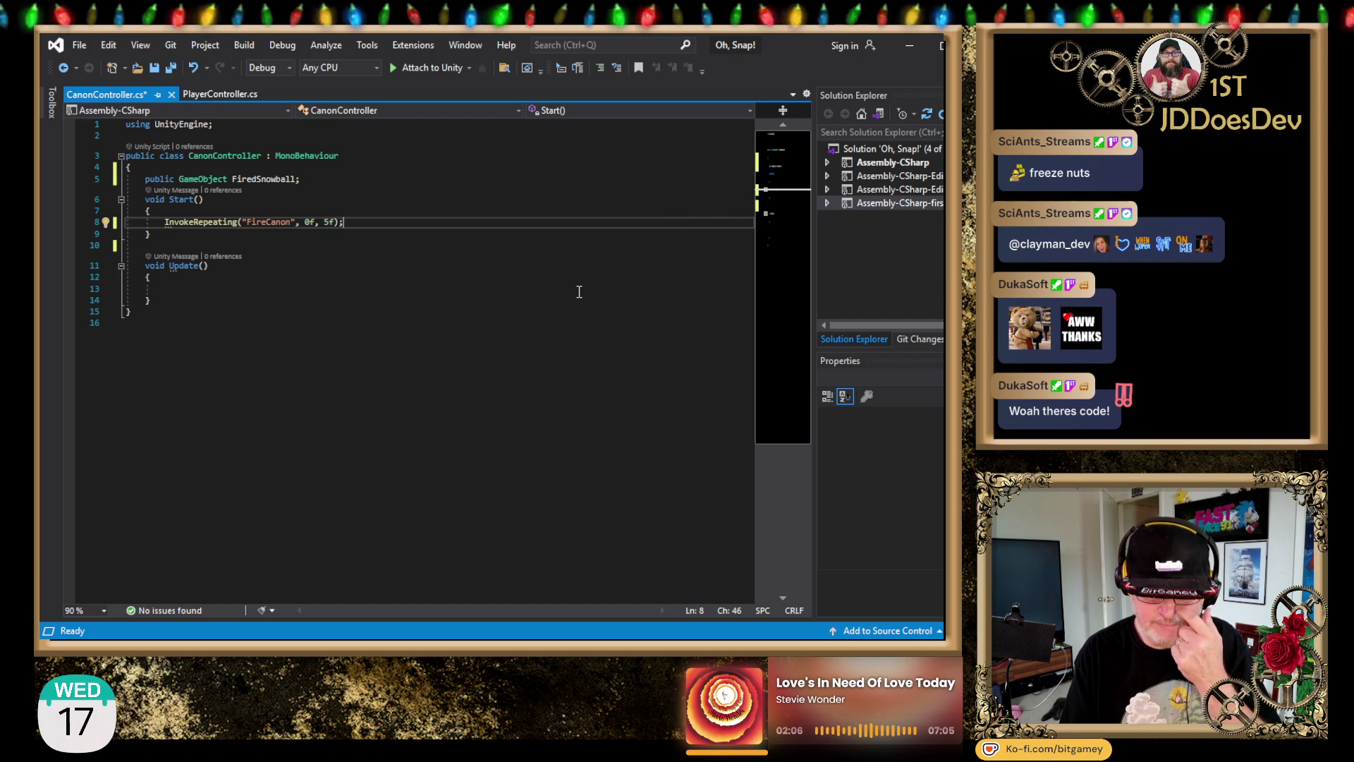
key(Left)
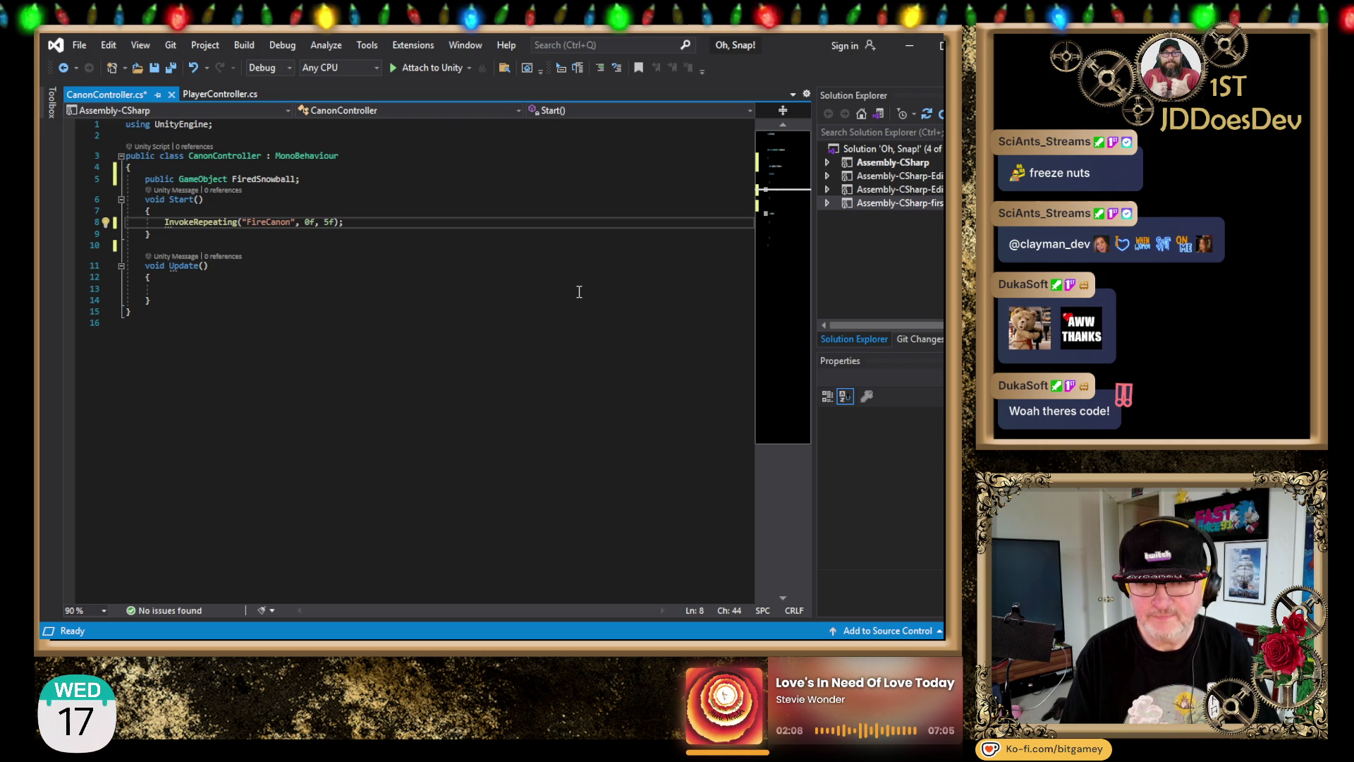
Step: Replace the 5f interval in the InvokeRepeating call with SnowballTTL
key(ctrl+shift+Left)
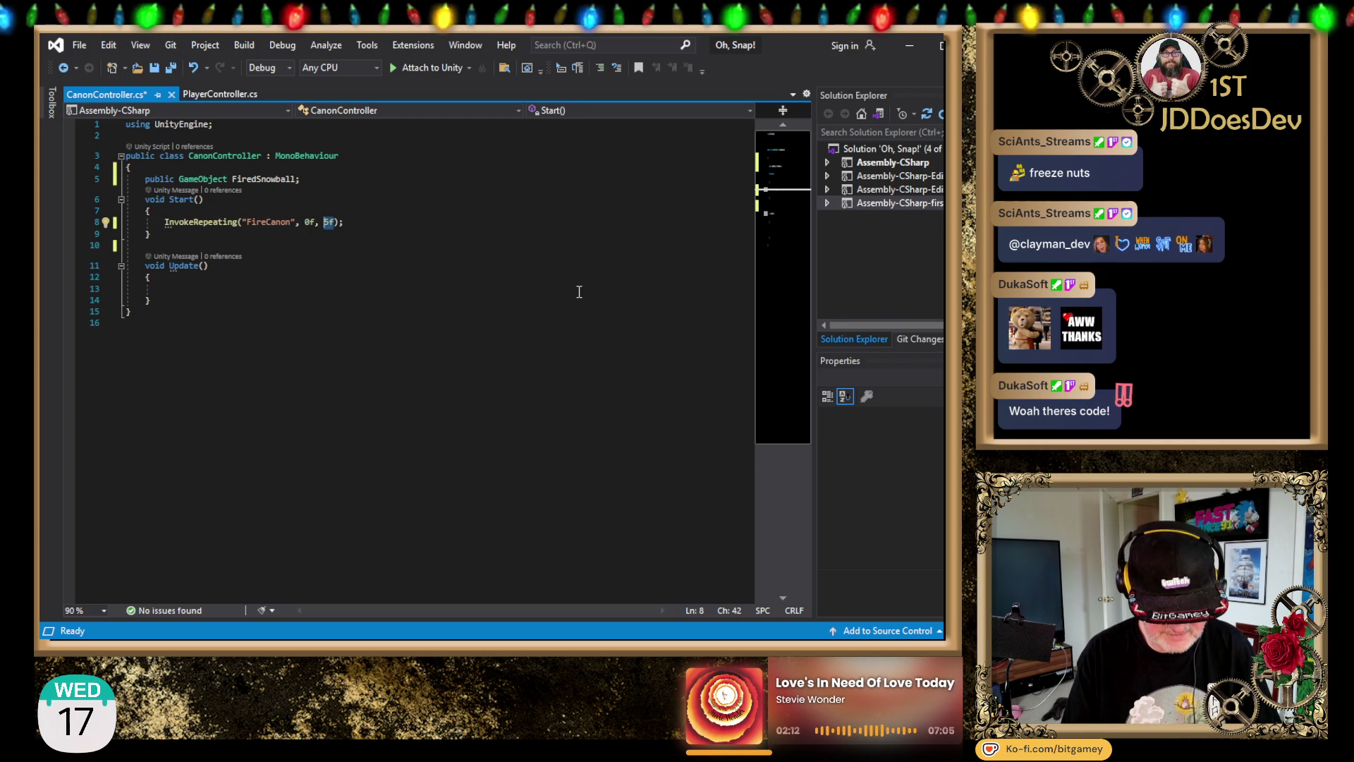
text(SnowballTTL)
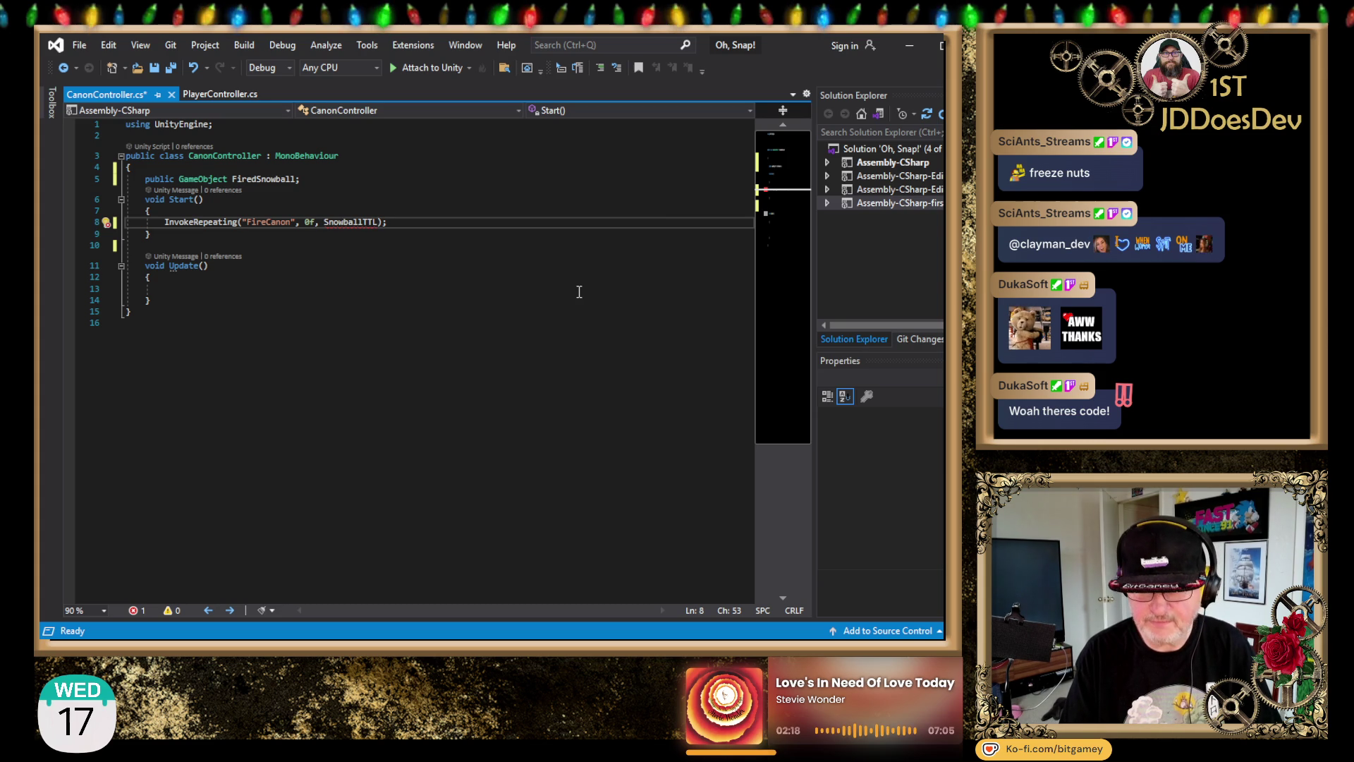
key(shift+Left)
key(shift+Left)
key(shift+Left)
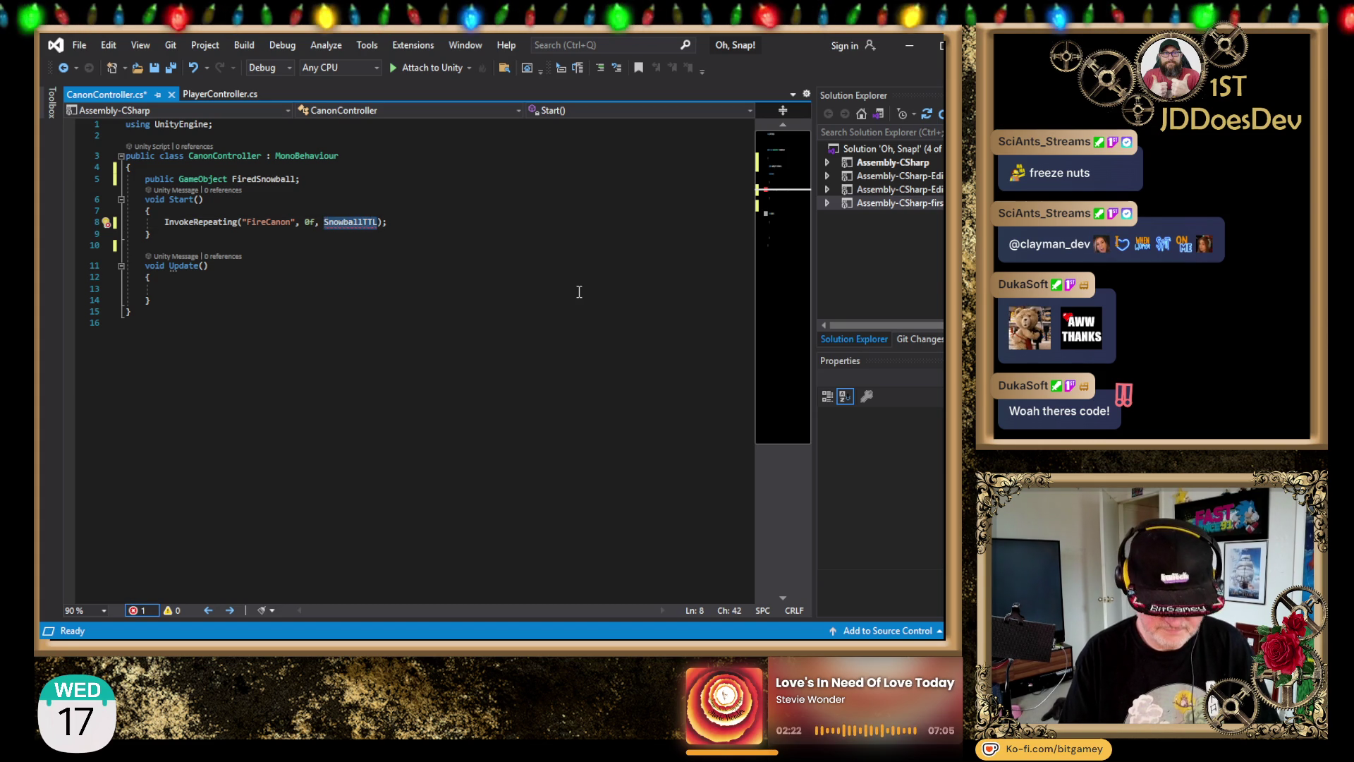
Step: Declare private float SnowballTTL = 5f; on a new line below the FiredSnowball field
key(Up)
key(Up)
key(Up)
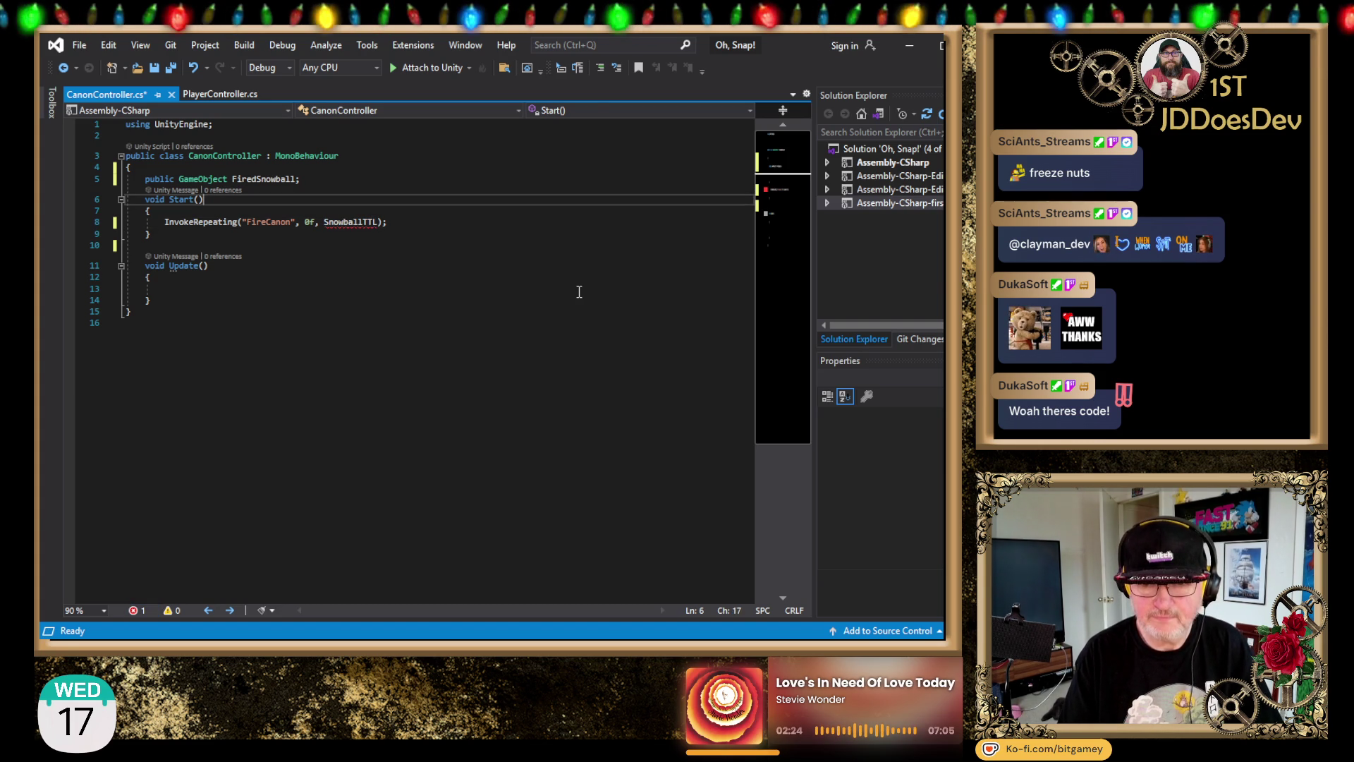
key(Return)
text(p)
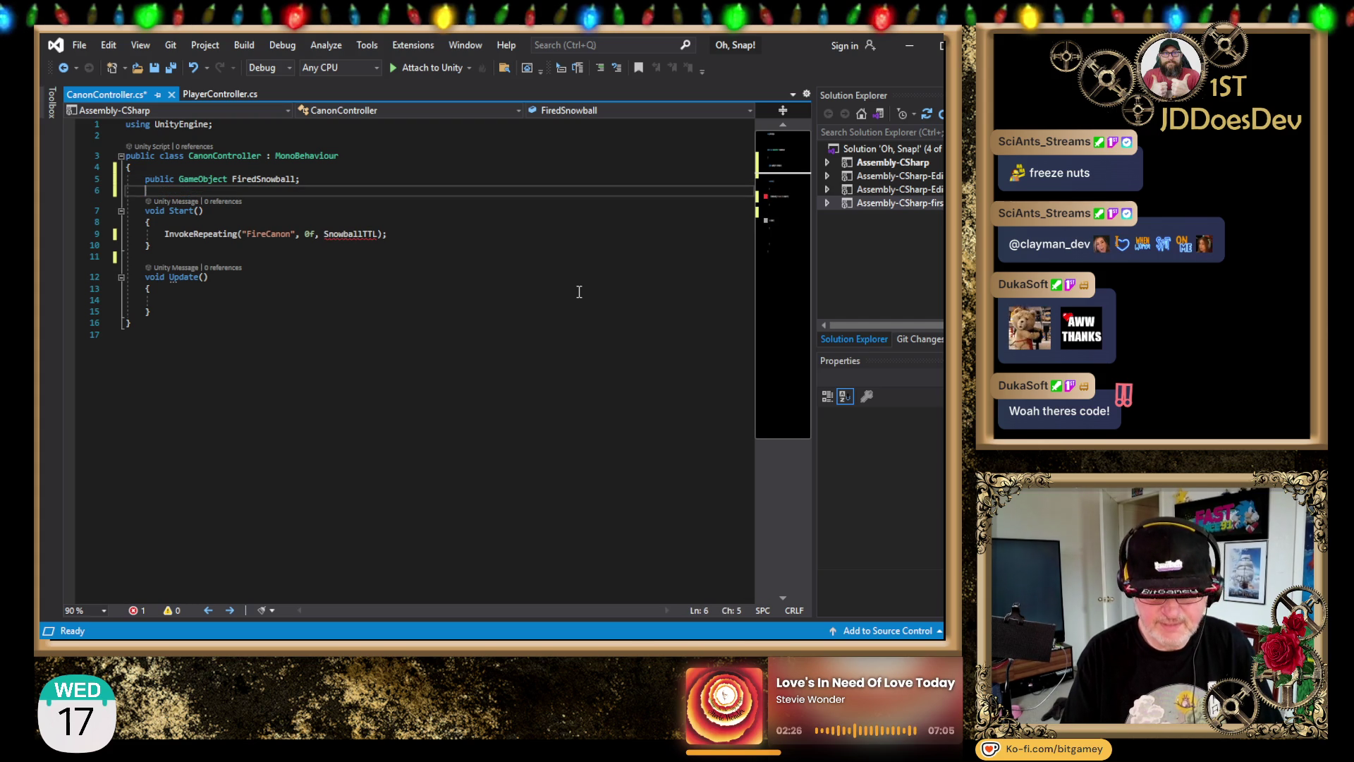
text(rivate )
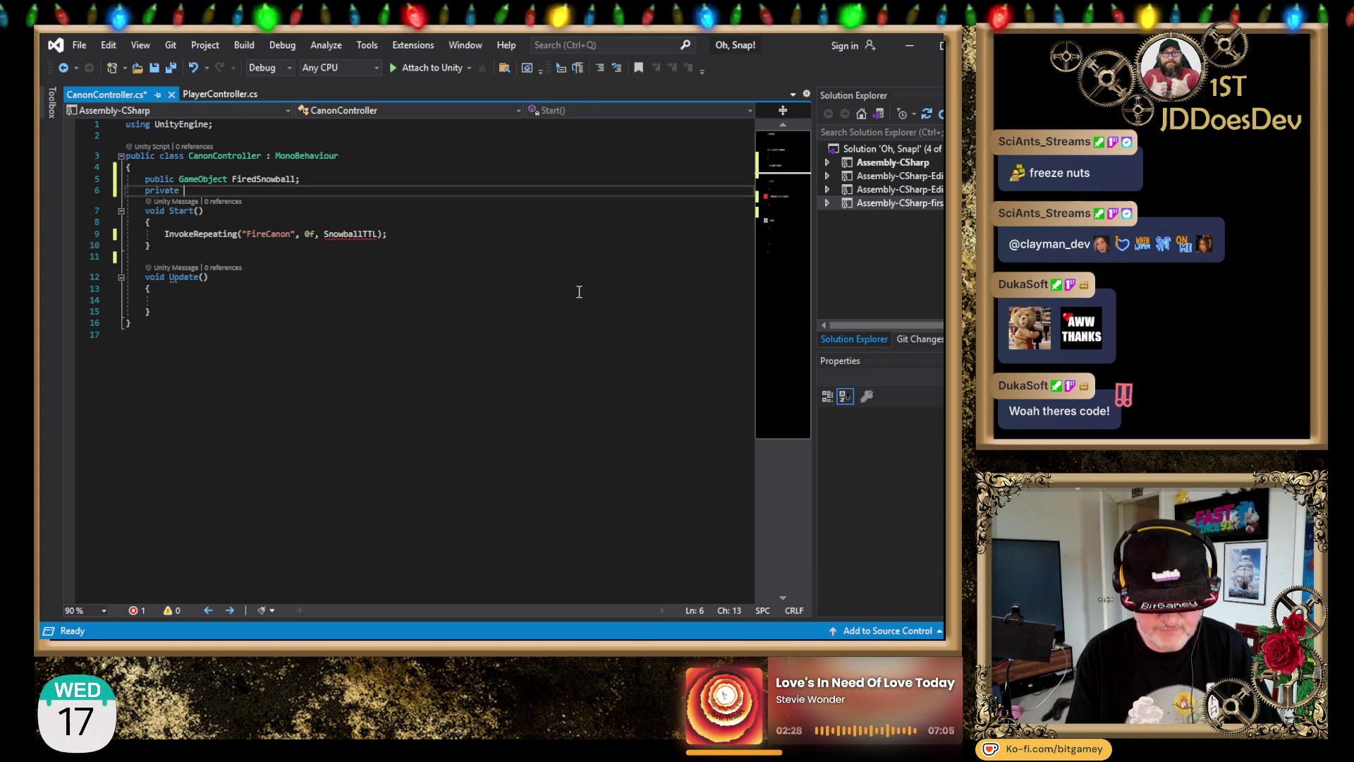
text(float SnowballTTL)
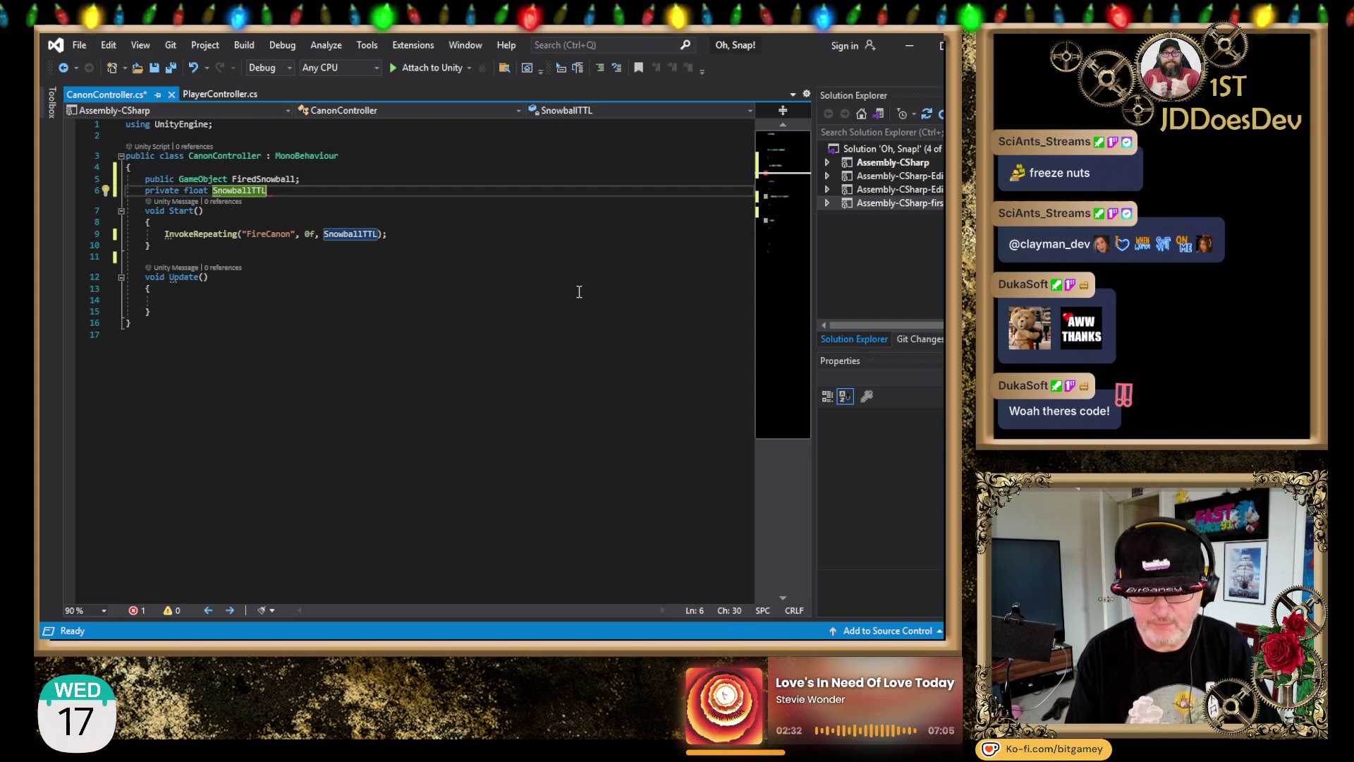
text( f;)
key(Return)
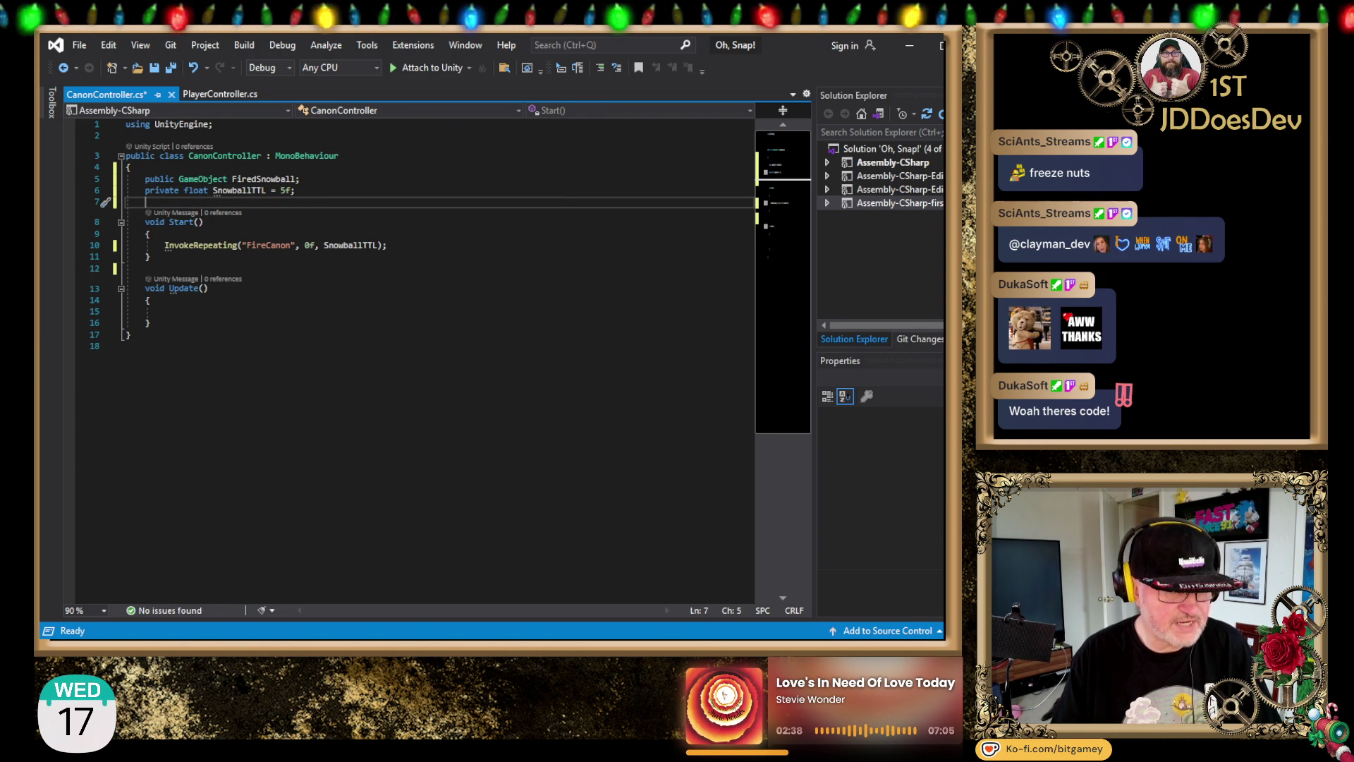
key(alt+Tab)
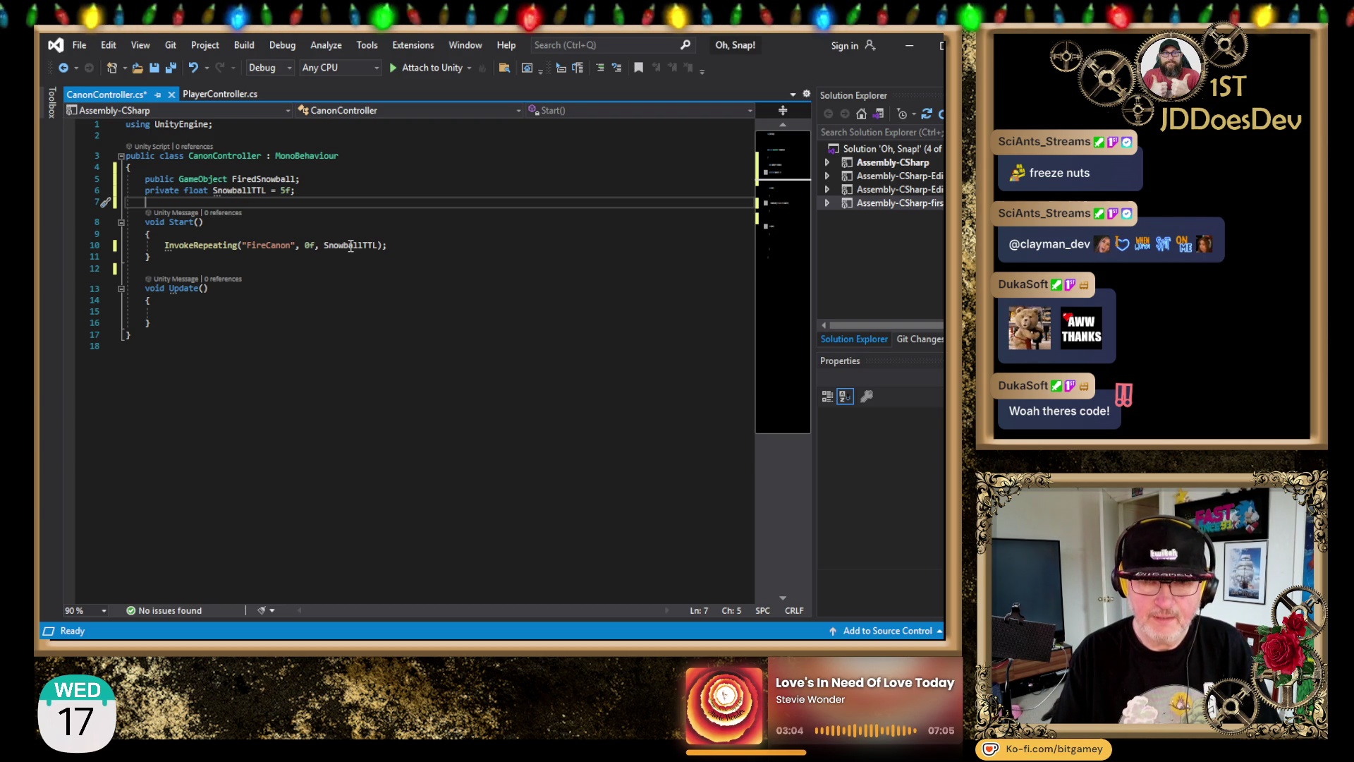
click(263, 178)
click(329, 182)
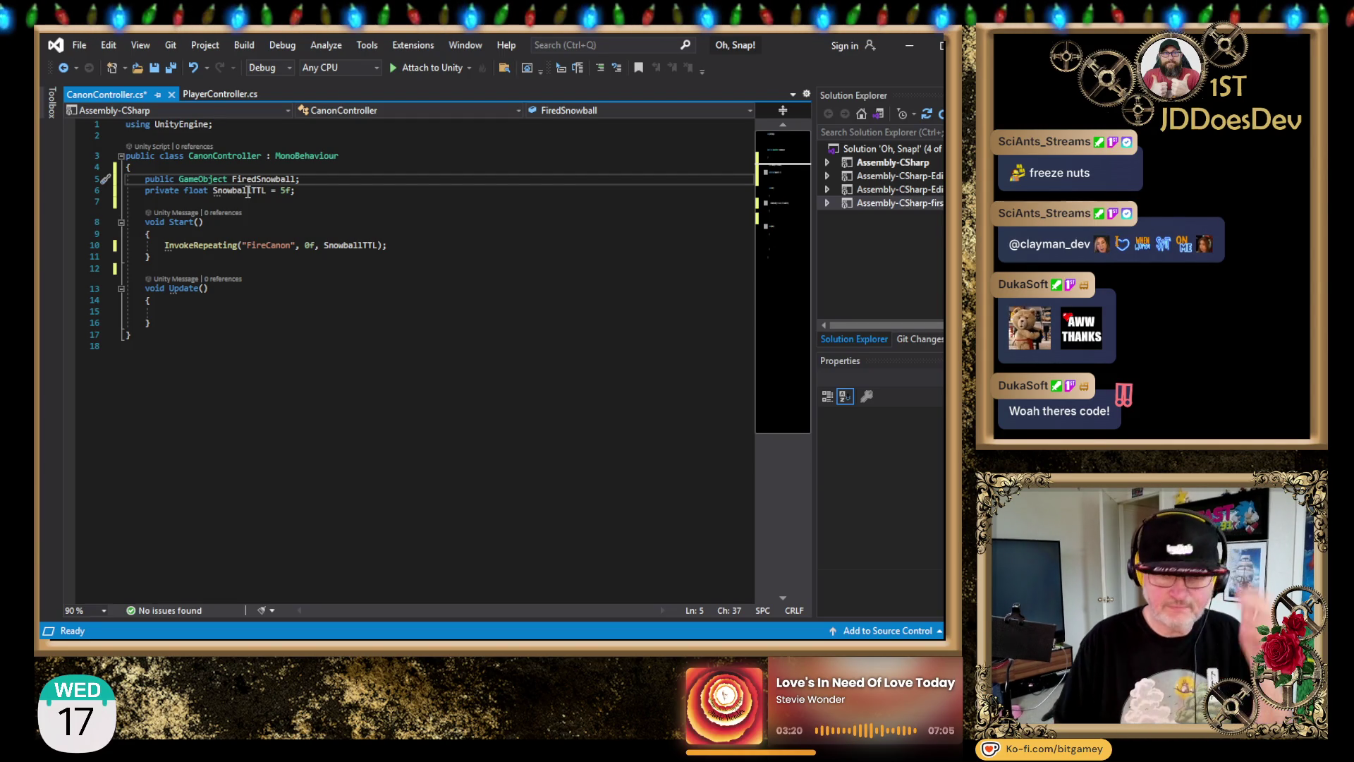
click(412, 245)
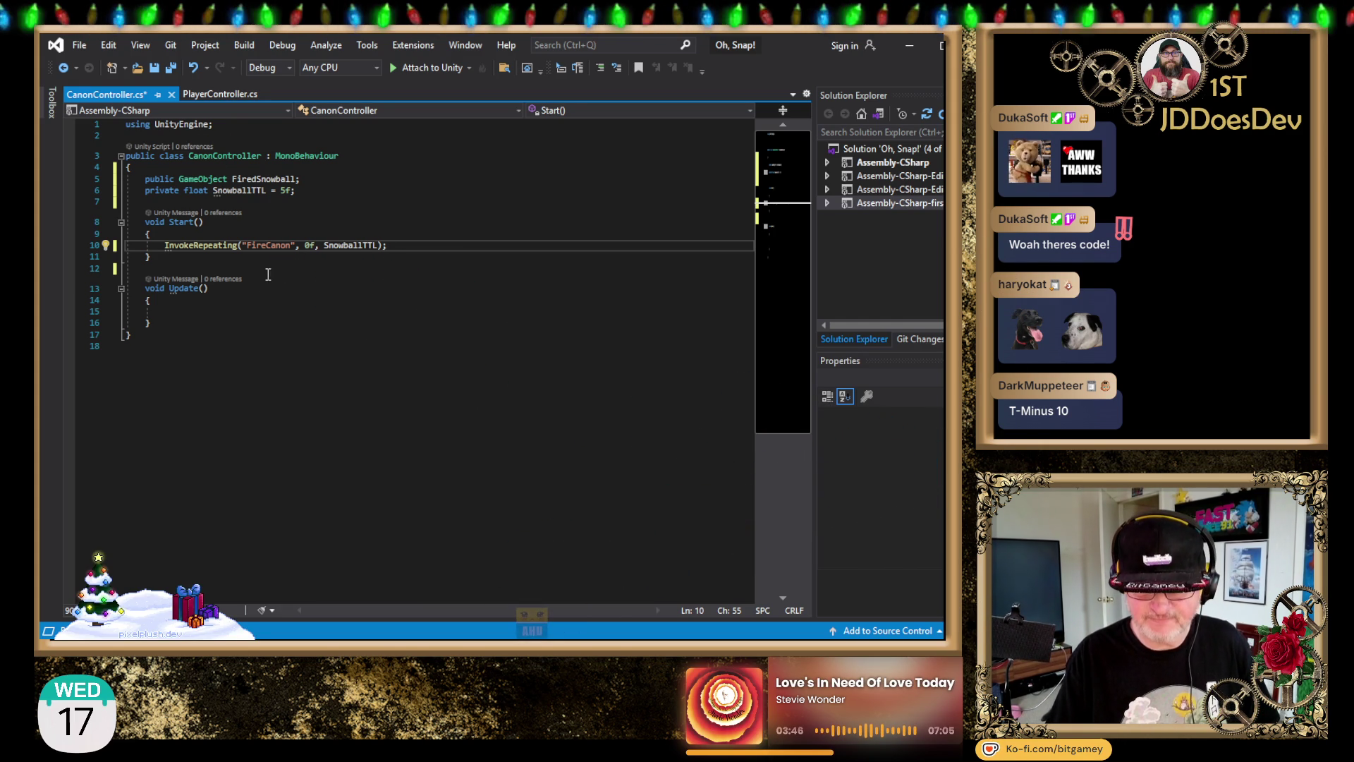
click(315, 311)
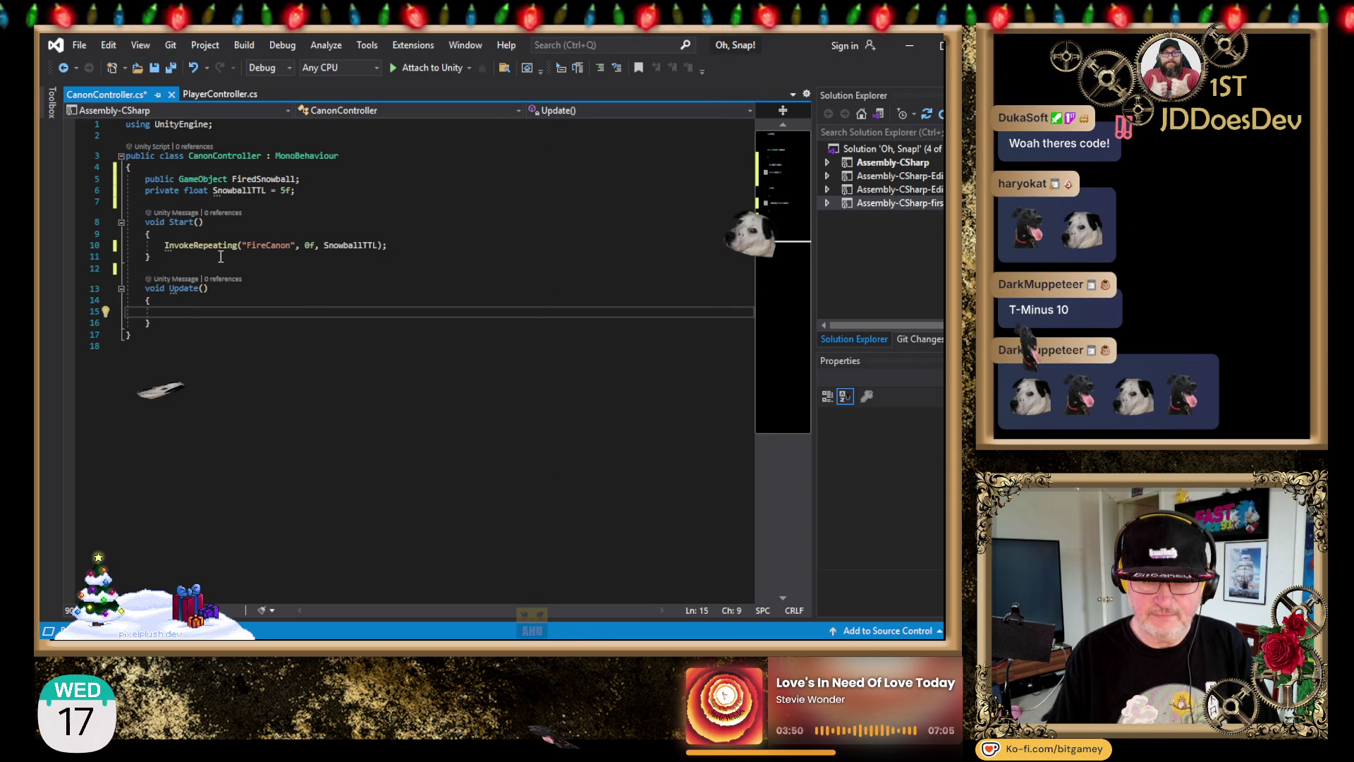
Step: Rename the Update method to FireCanon by pasting the name from InvokeRepeating
double_click(268, 245)
key(ctrl+c)
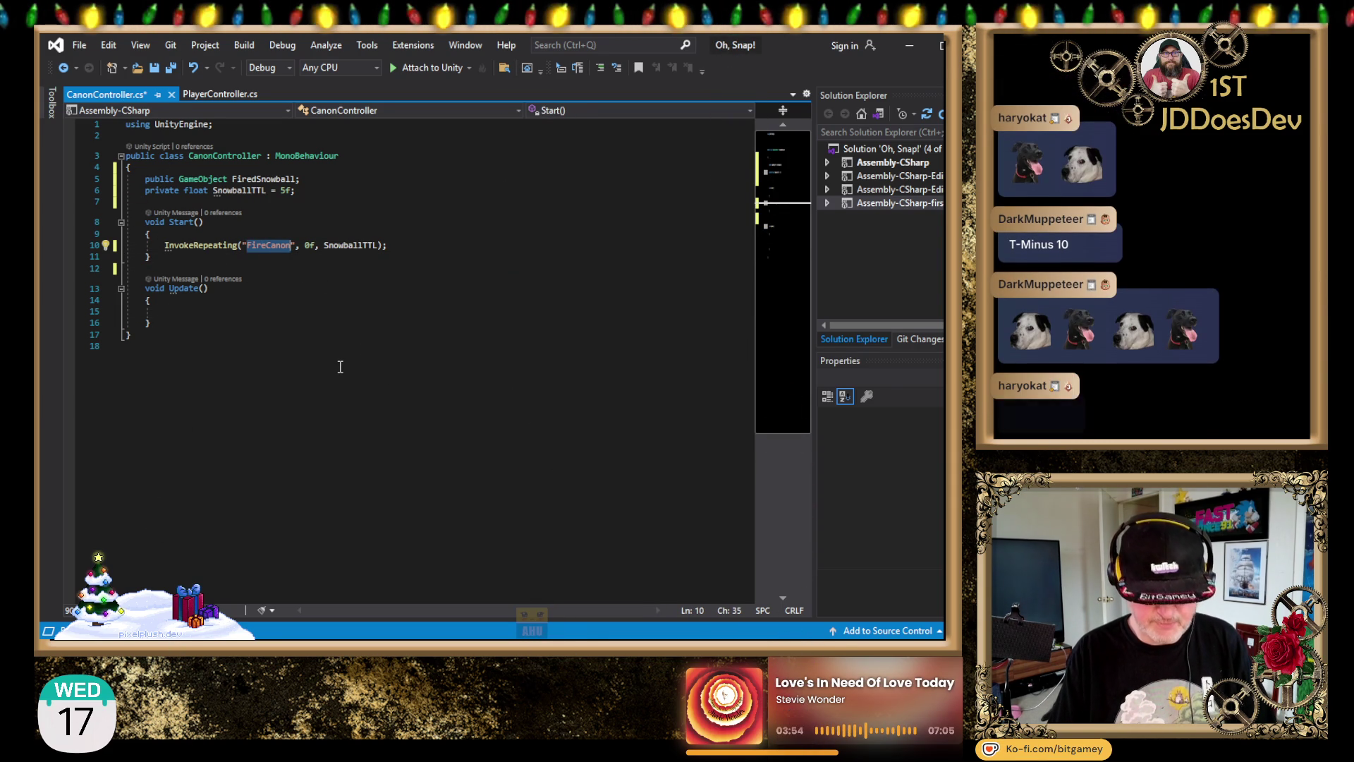
click(314, 336)
double_click(183, 288)
key(ctrl+v)
Step: Write the comment '// Enable FiredSnowball' inside the FireCanon body
click(314, 313)
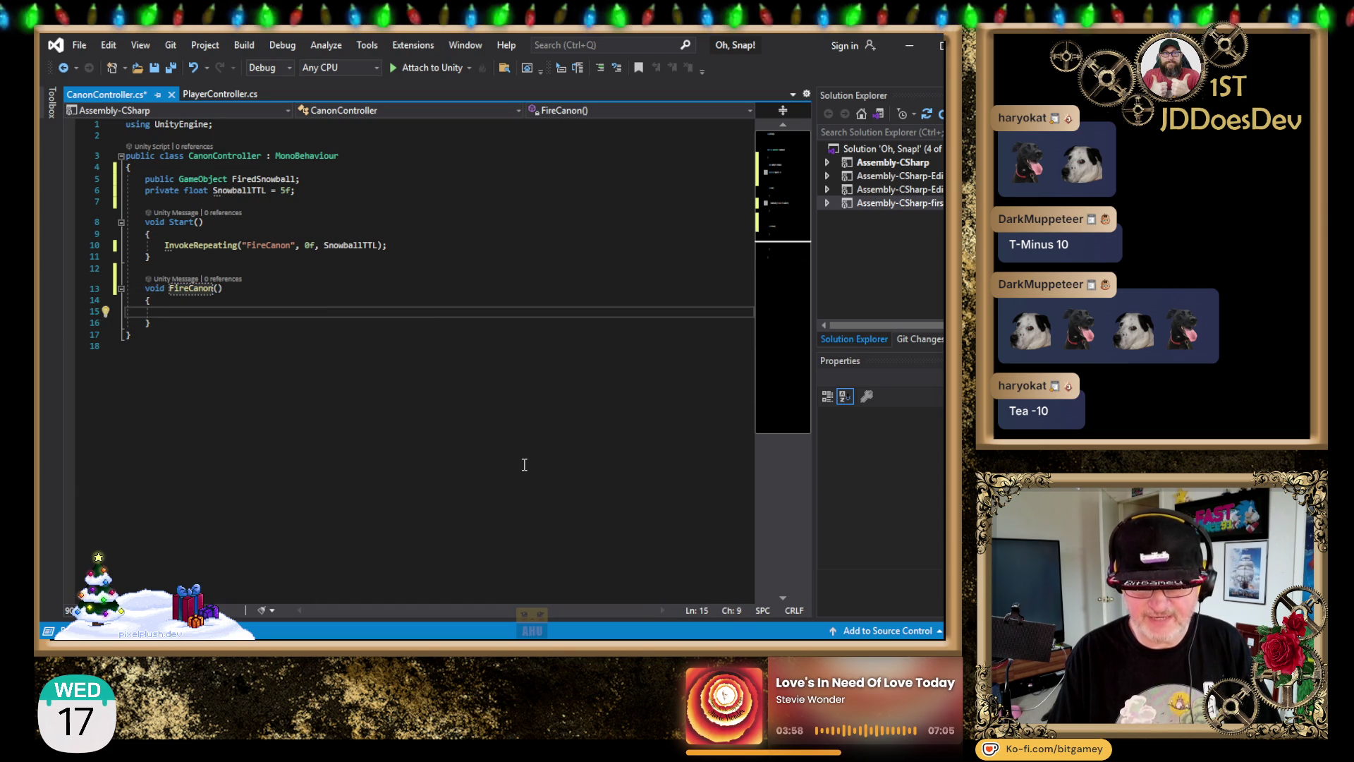
text(// )
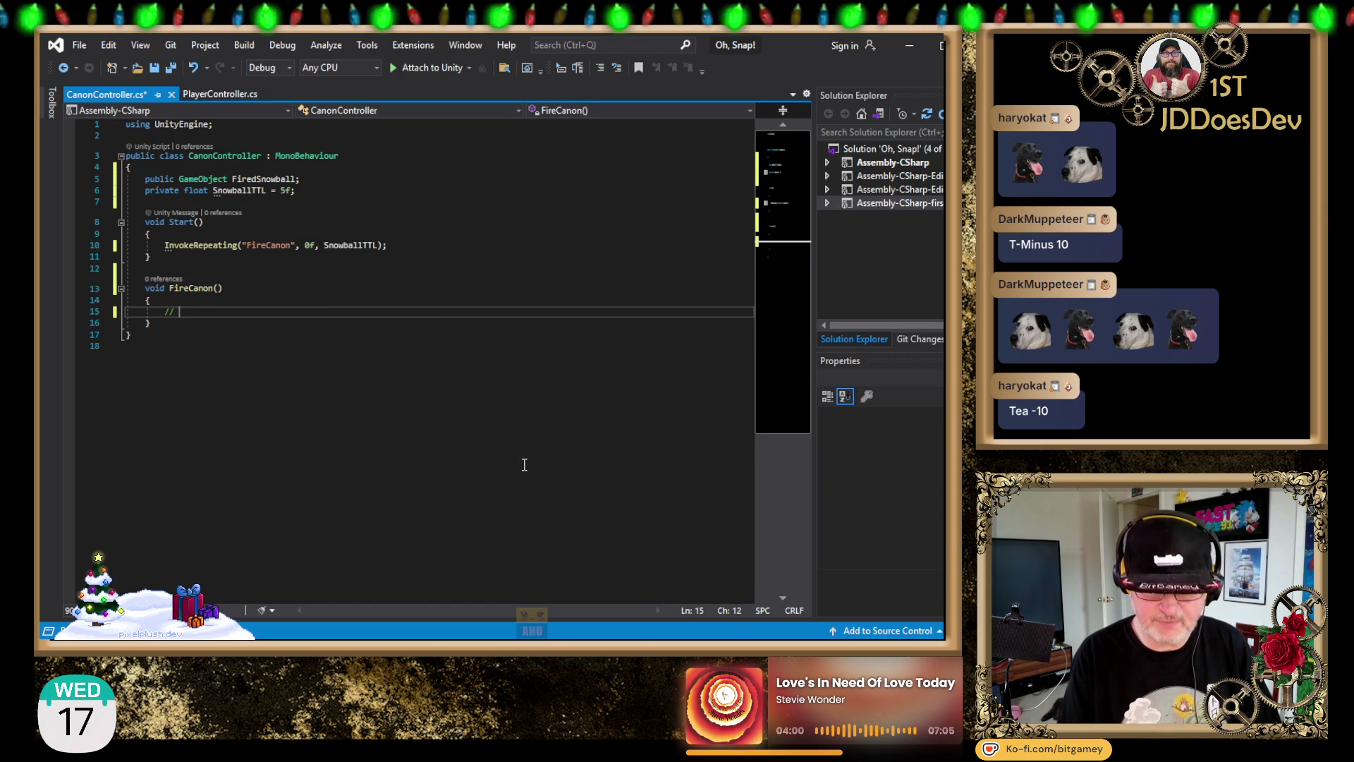
text(Enable)
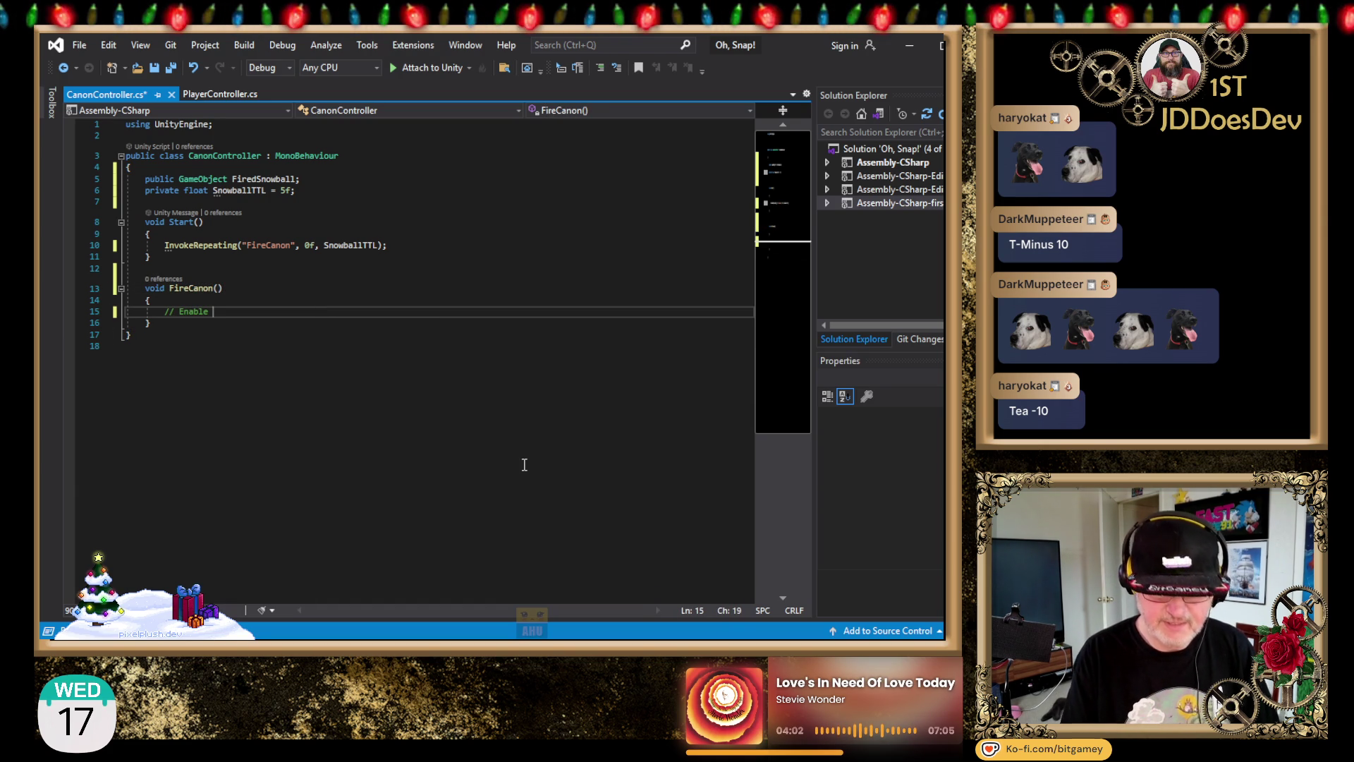
double_click(265, 178)
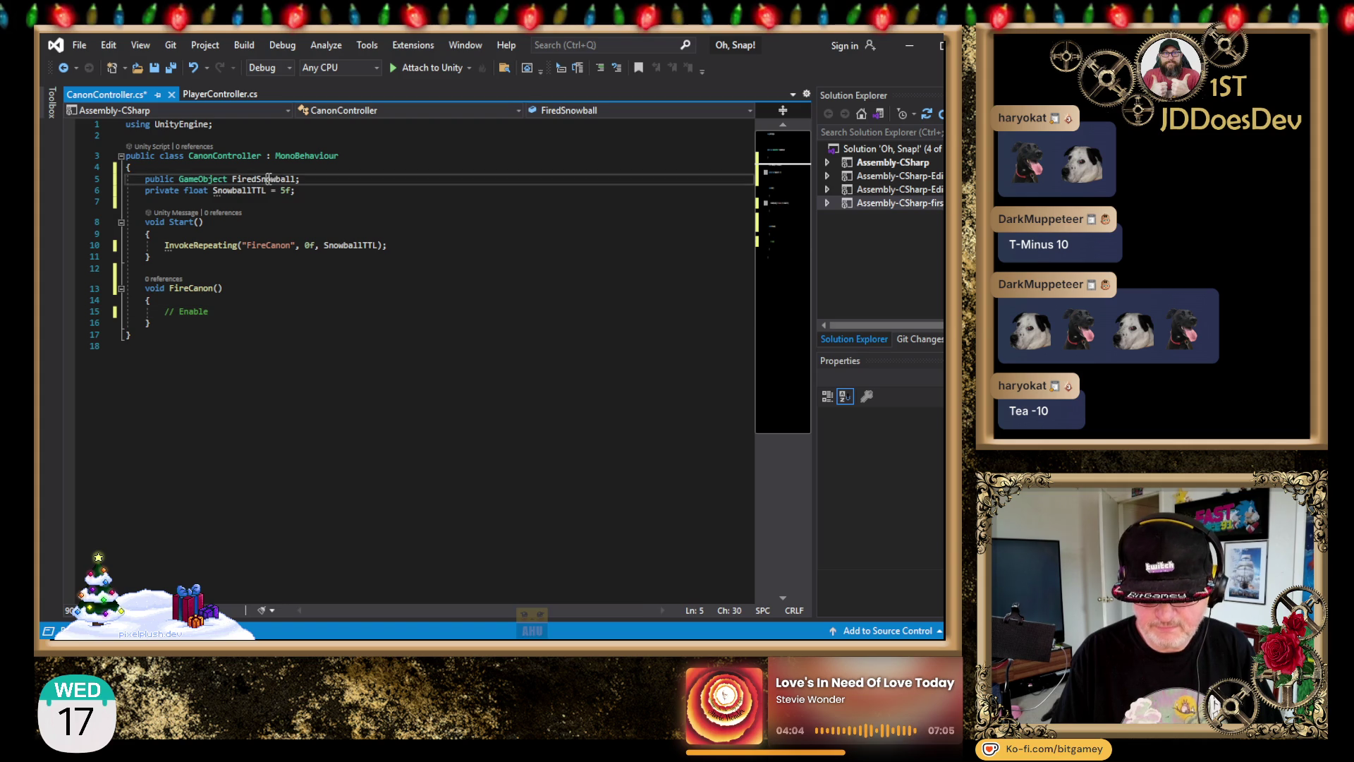
key(ctrl+c)
click(247, 311)
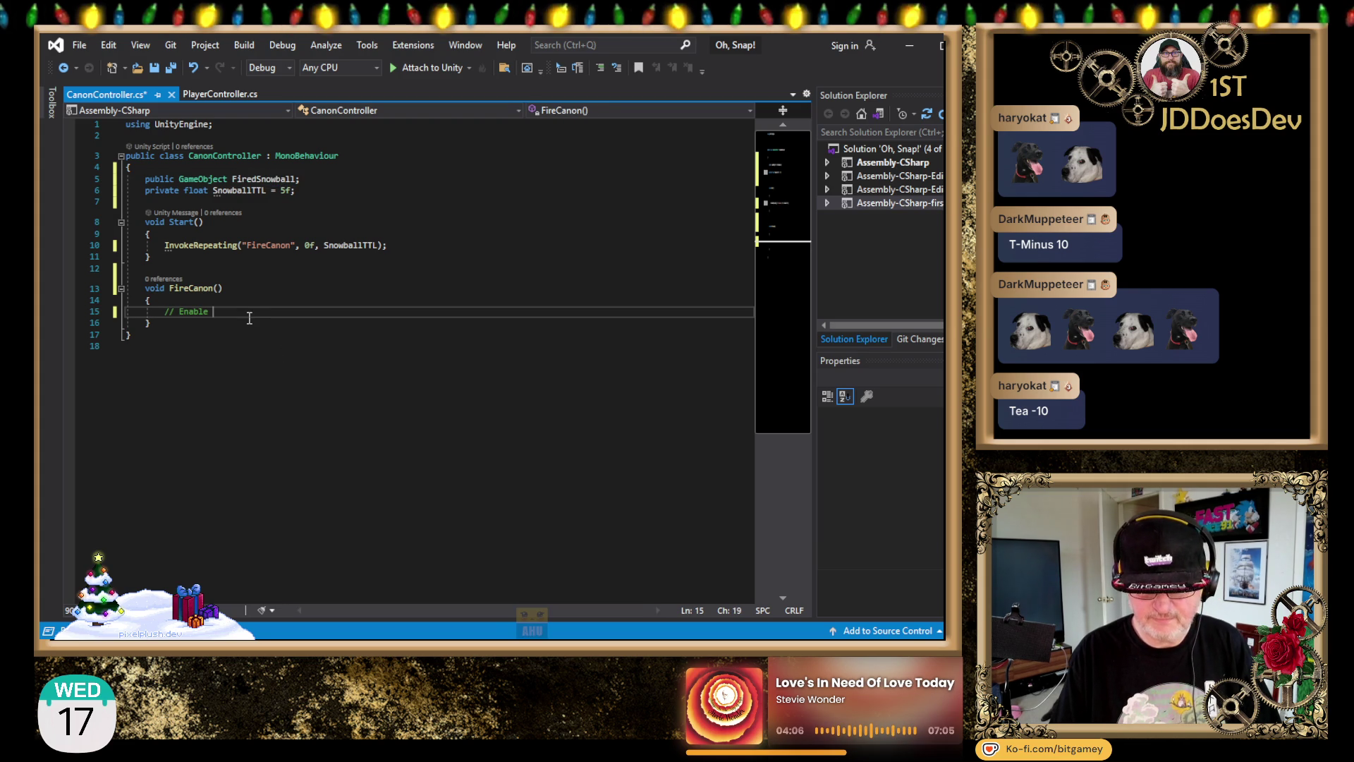
key(ctrl+v)
Step: Add a '// Position hidden FiredSnowball' comment line above the Enable comment
key(ctrl+Return)
text(// Position hid)
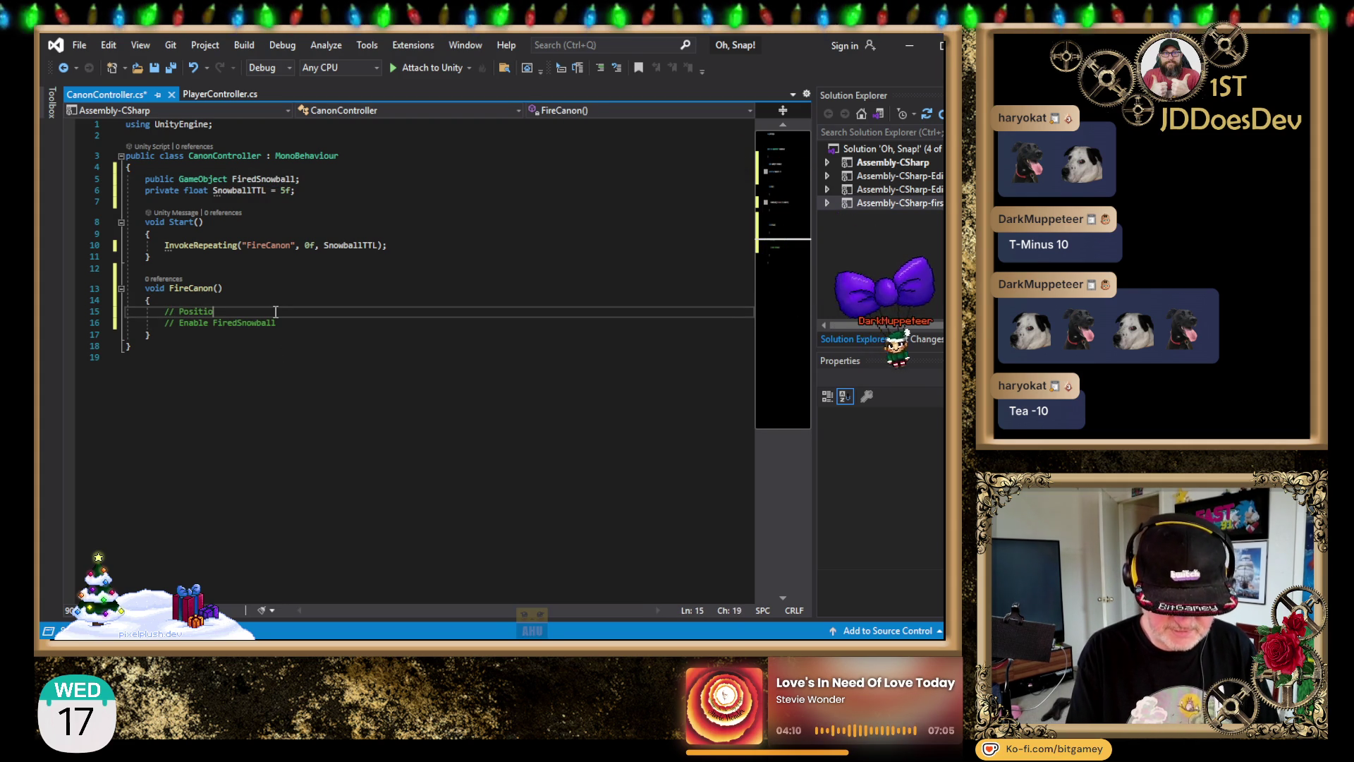
text(den)
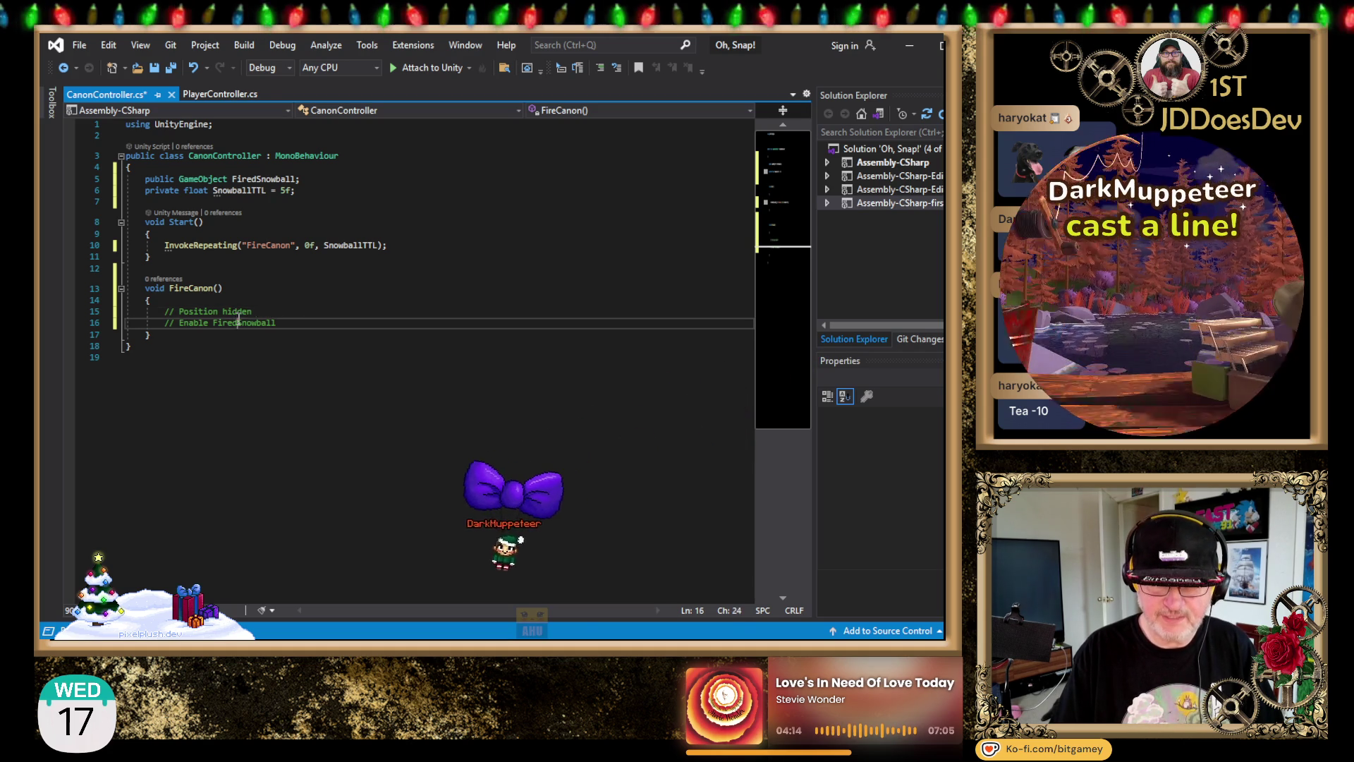
double_click(287, 322)
key(ctrl+c)
click(296, 311)
key(ctrl+v)
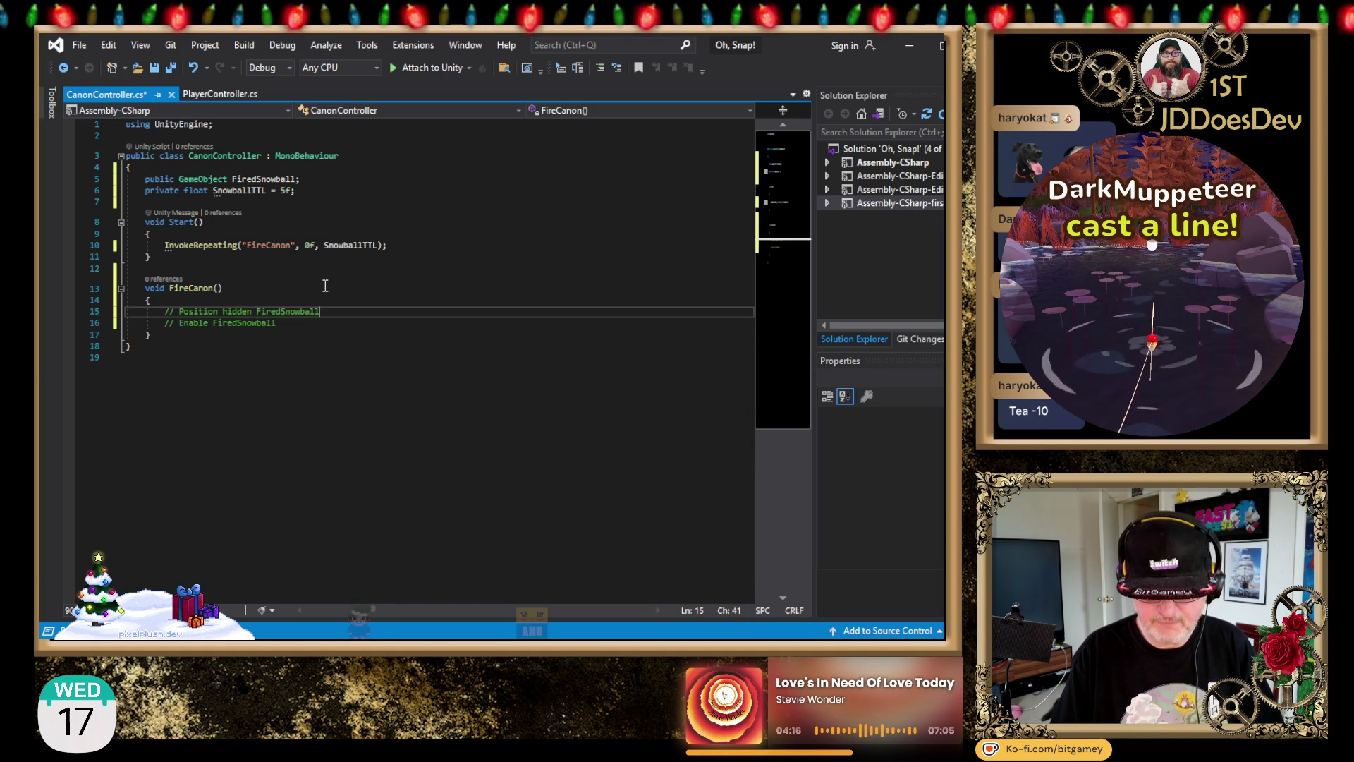
Step: Extend the comments with '- will move from local script' and 'to transform.position'
key(Down)
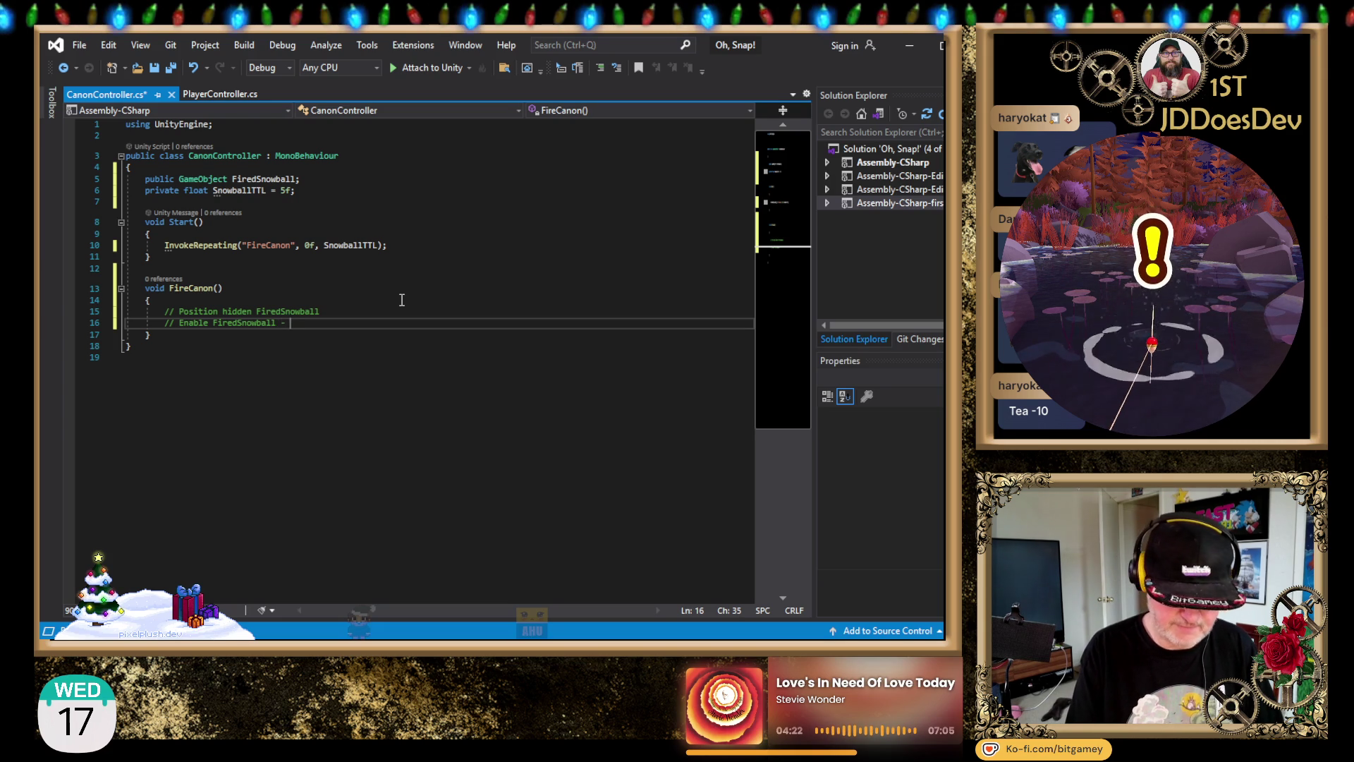
text(will)
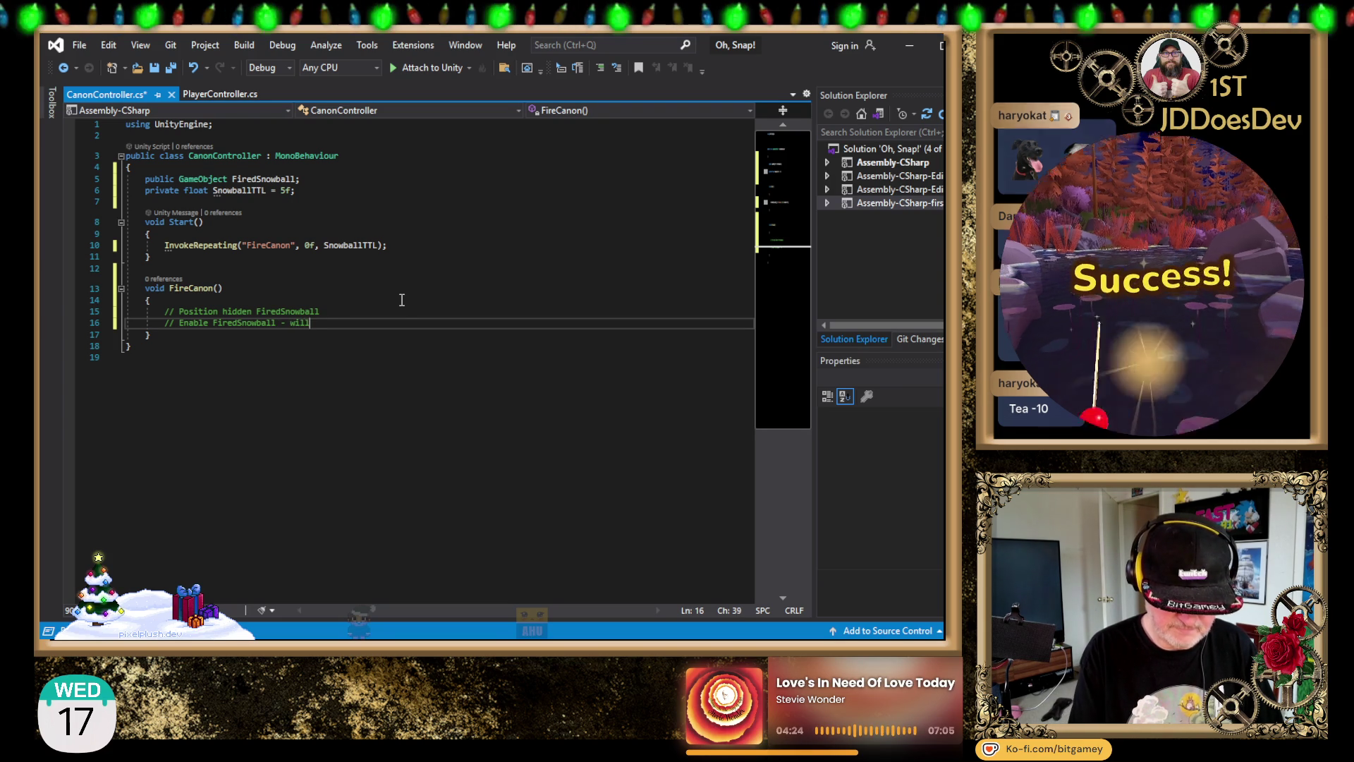
text( move from local sctrip)
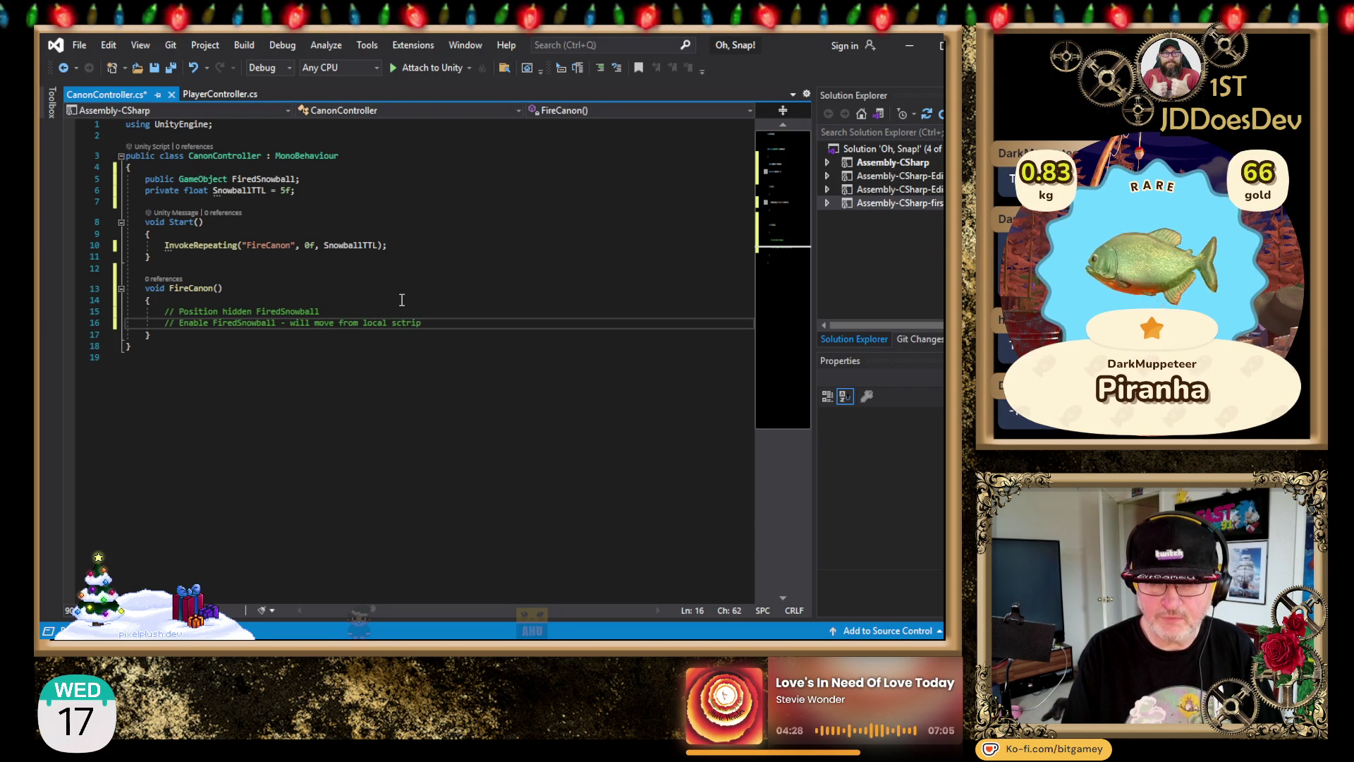
key(BackSpace)
text(rip)
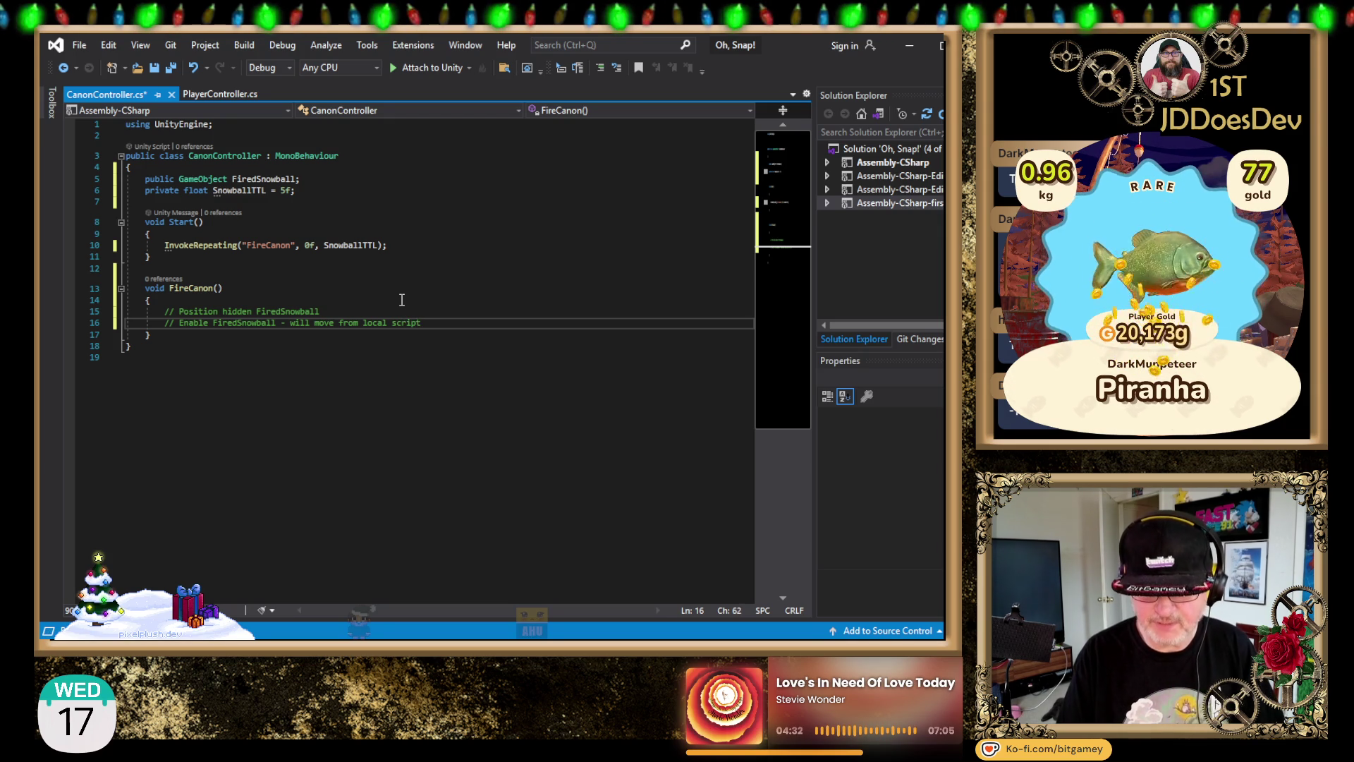
key(Return)
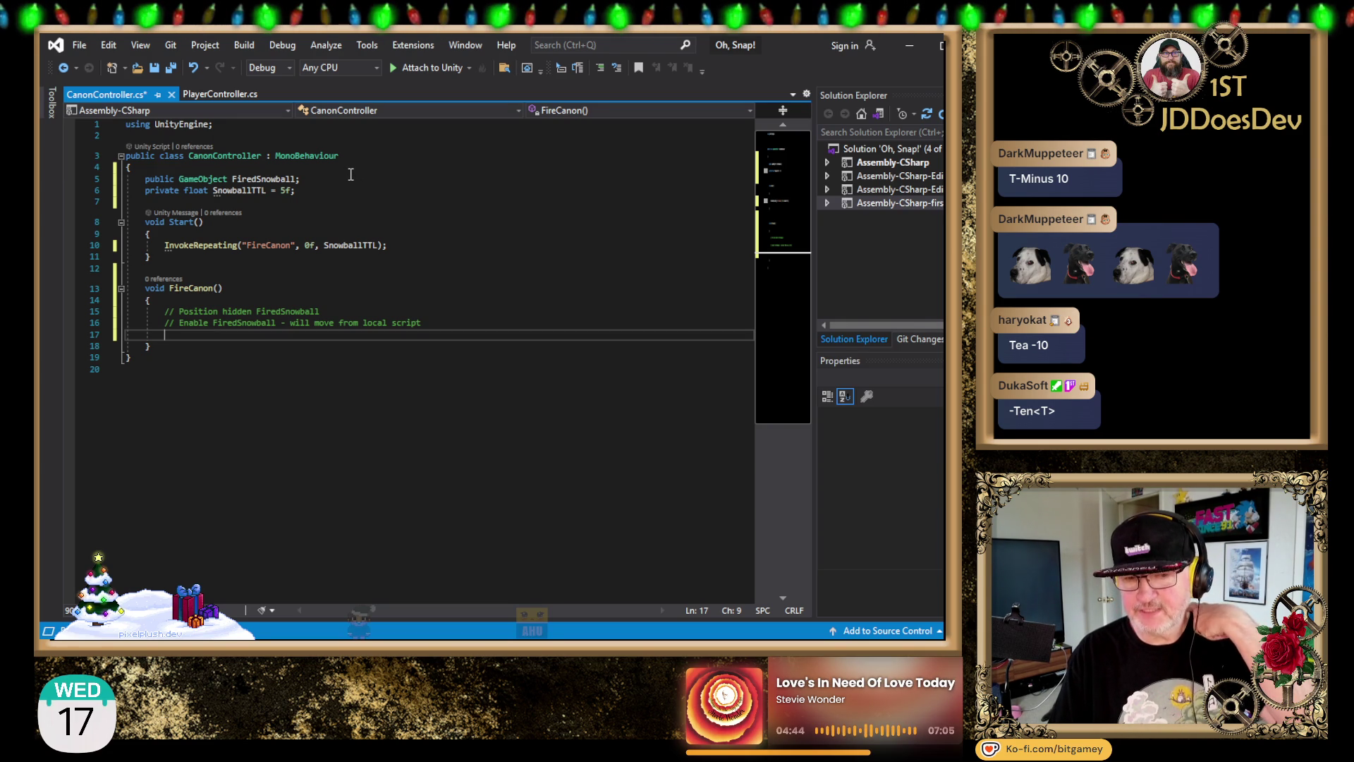
key(Up)
key(Up)
key(End)
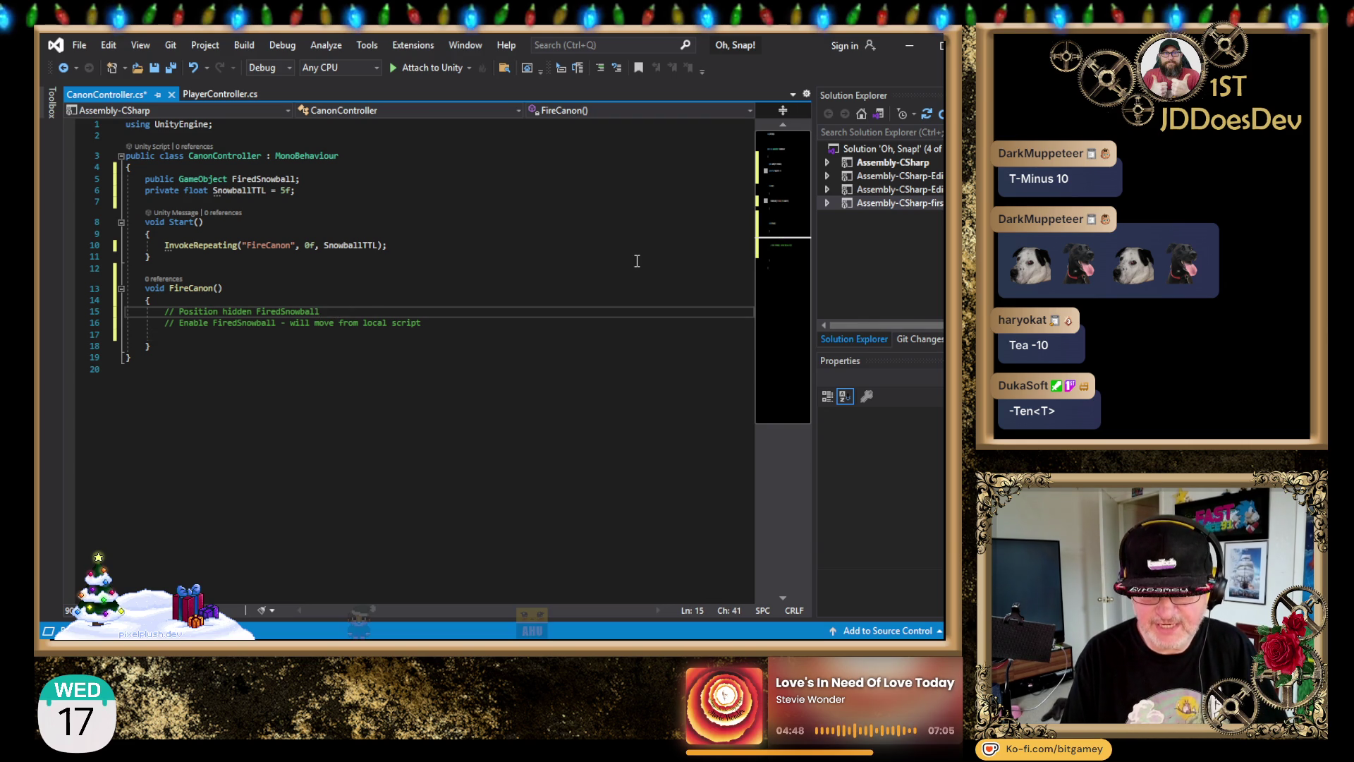
text(to transform.po)
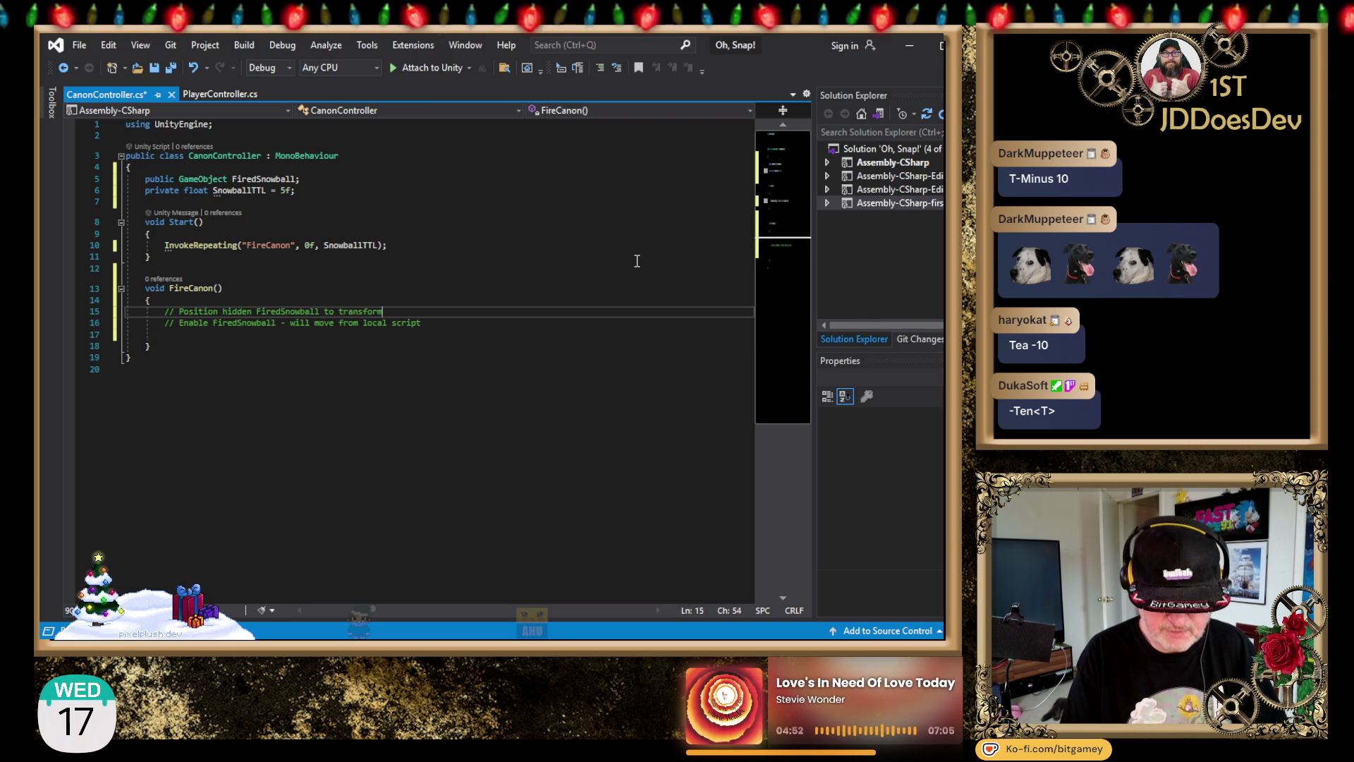
text(sition)
key(Return)
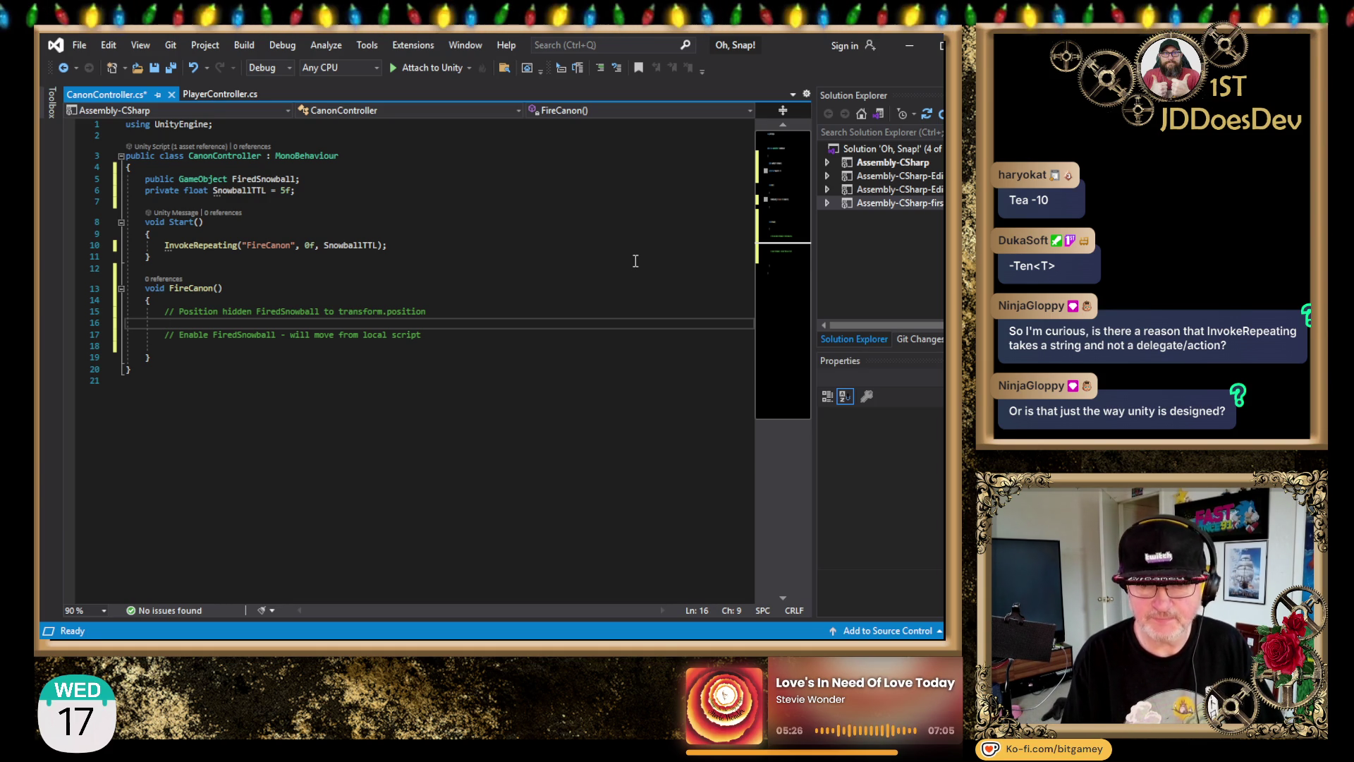
Step: Add FiredSnowball.transform.position = transform.position; beneath the position comment in FireCanon
key(Return)
key(Up)
key(Up)
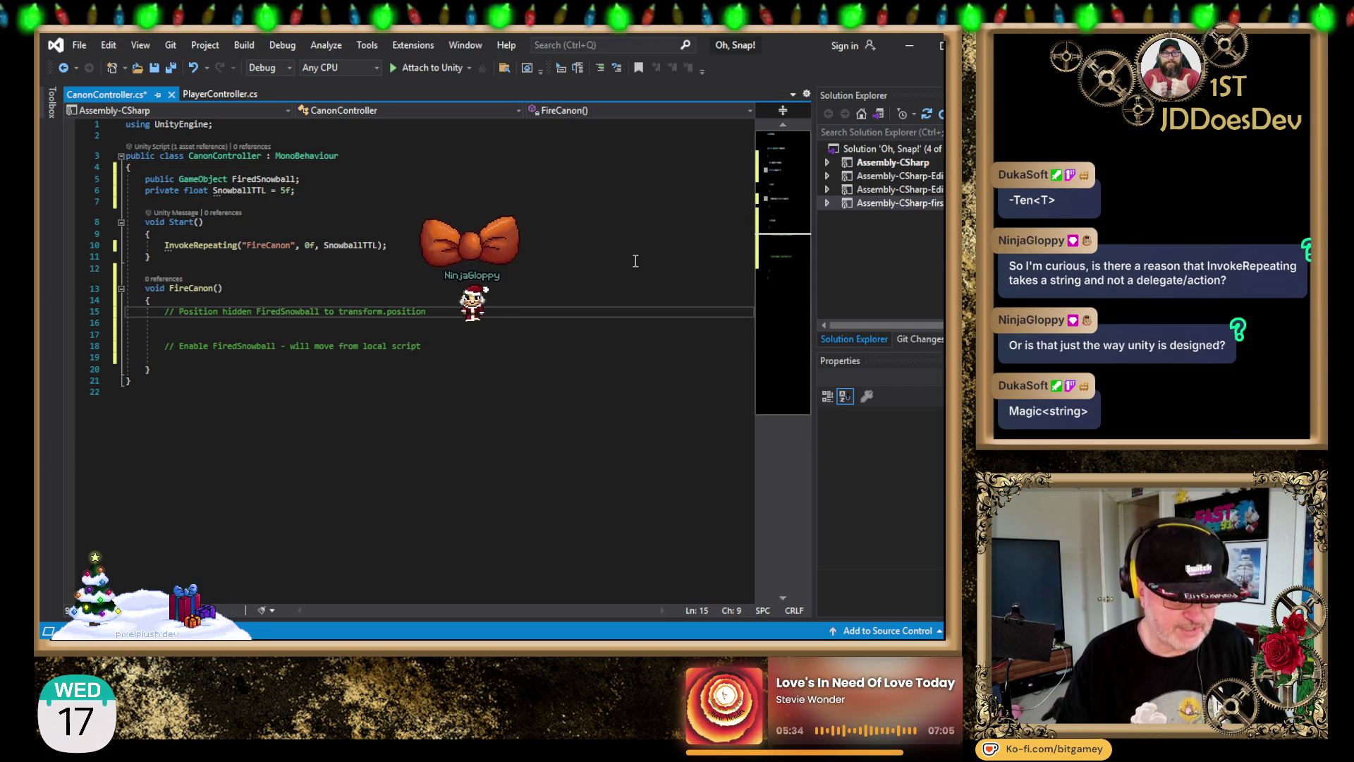
key(Down)
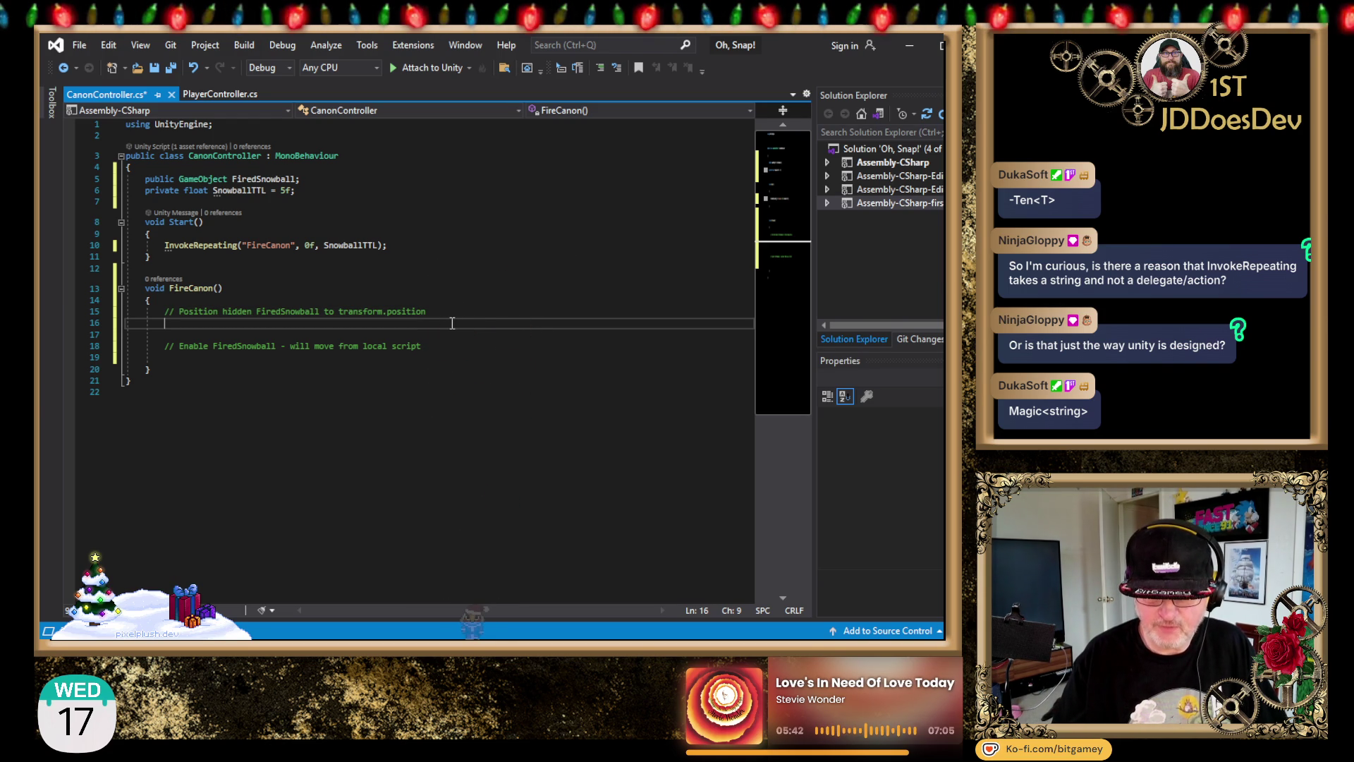
double_click(270, 179)
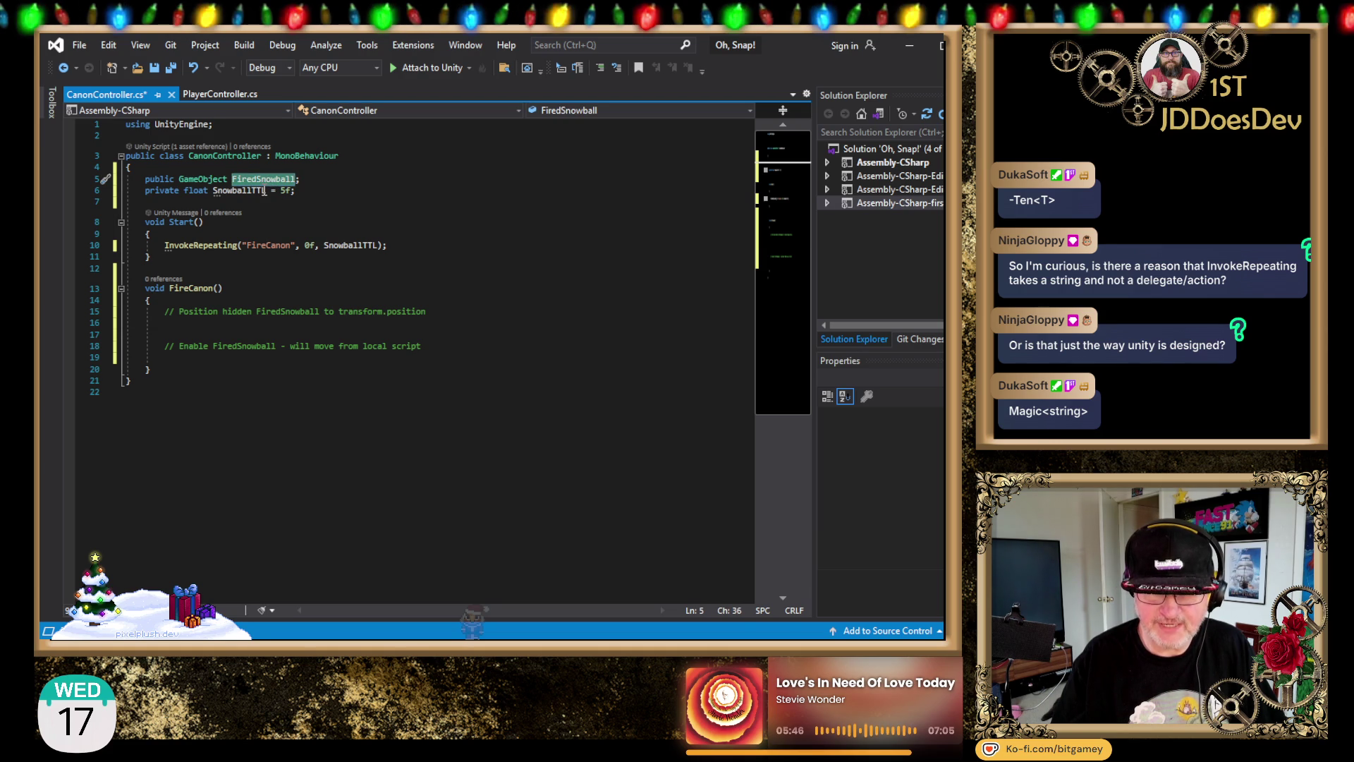
click(322, 179)
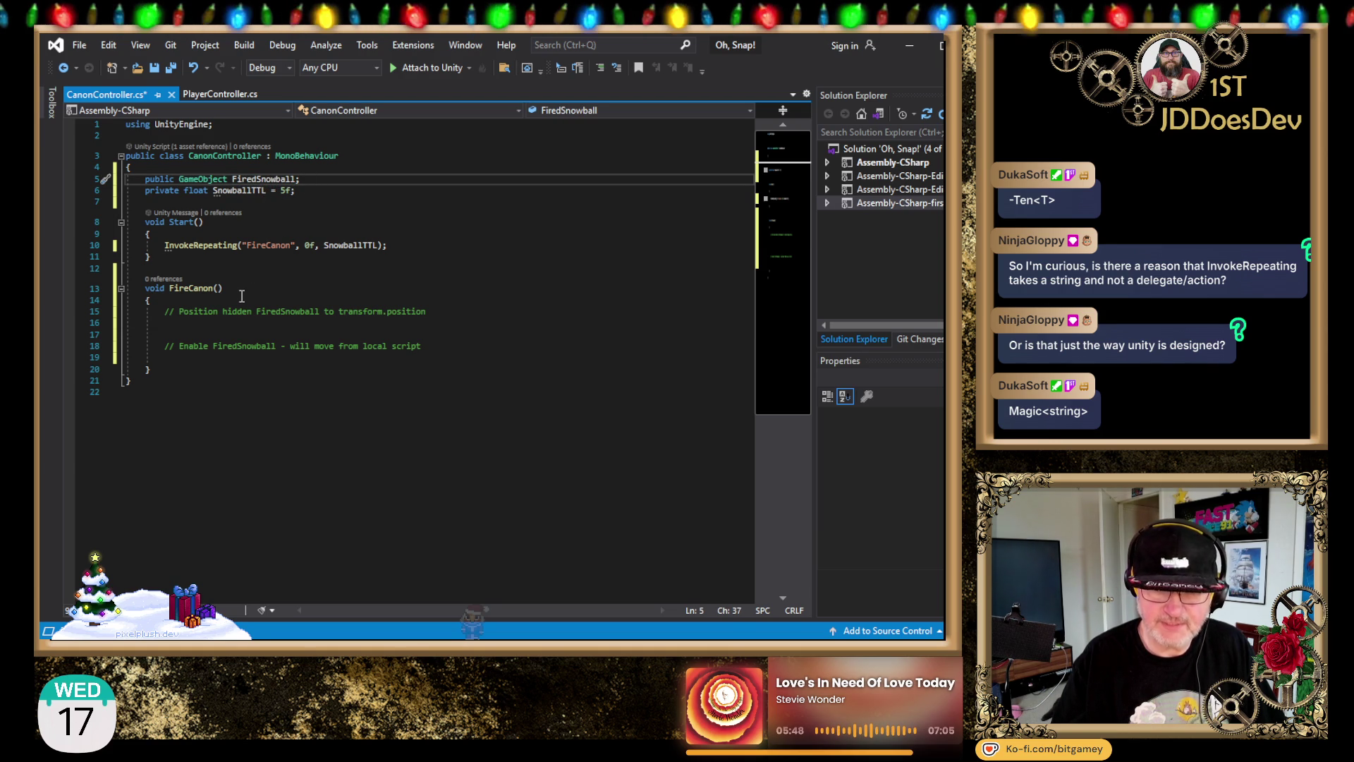
click(241, 323)
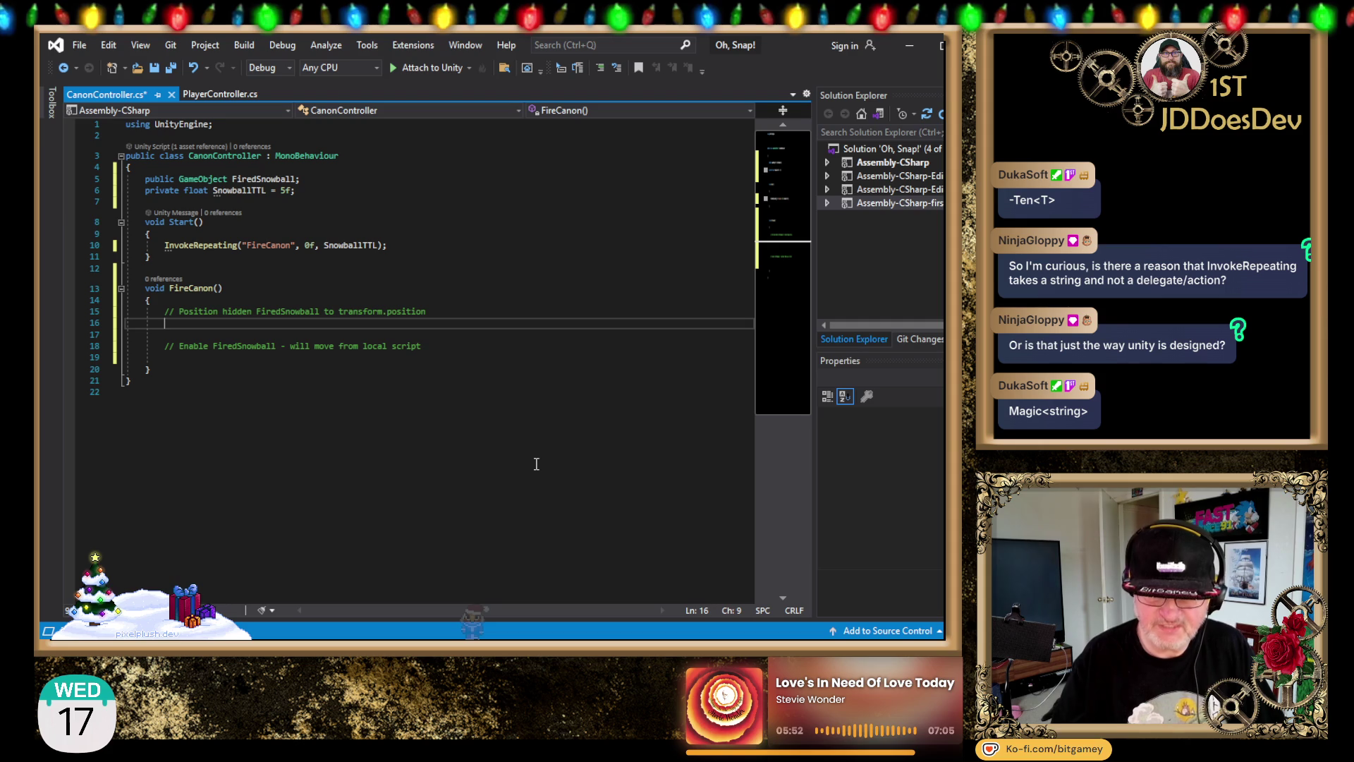
text(FiredSnowball.)
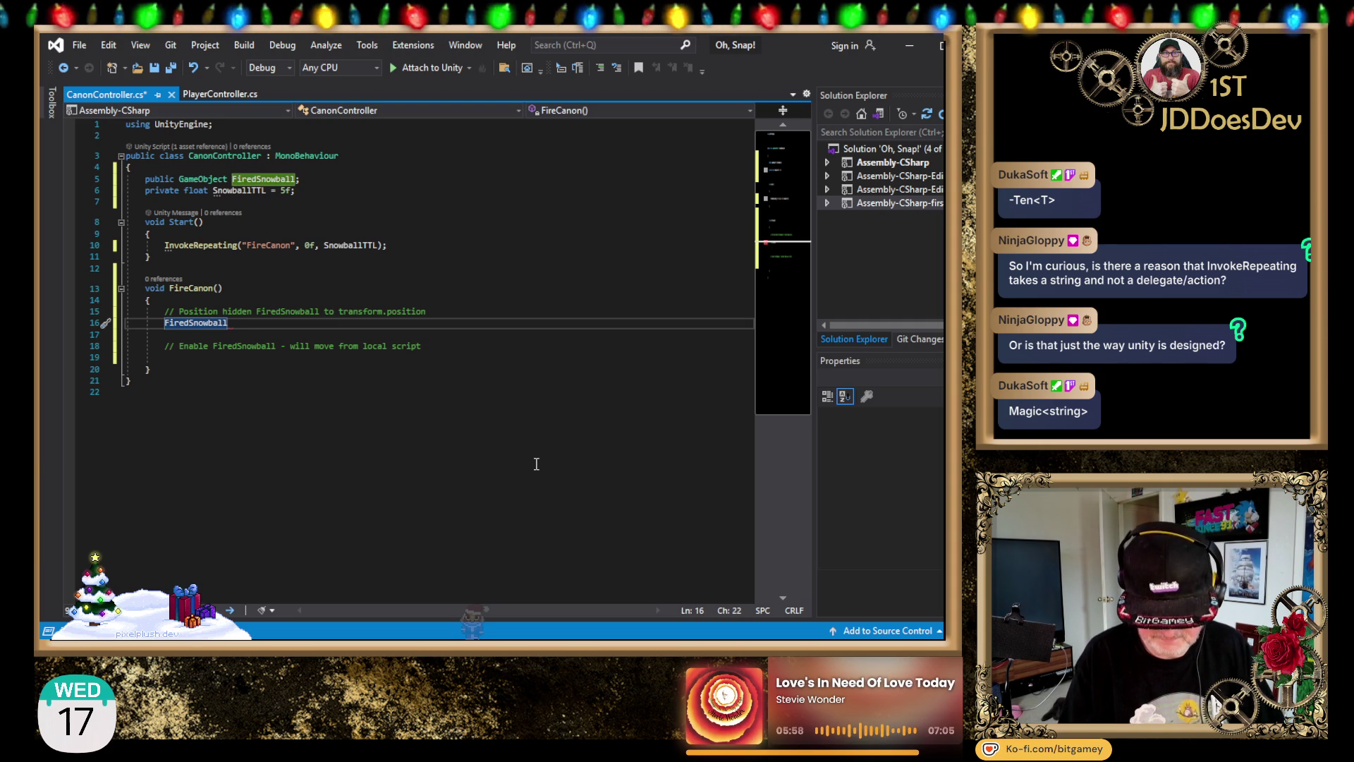
text(transform)
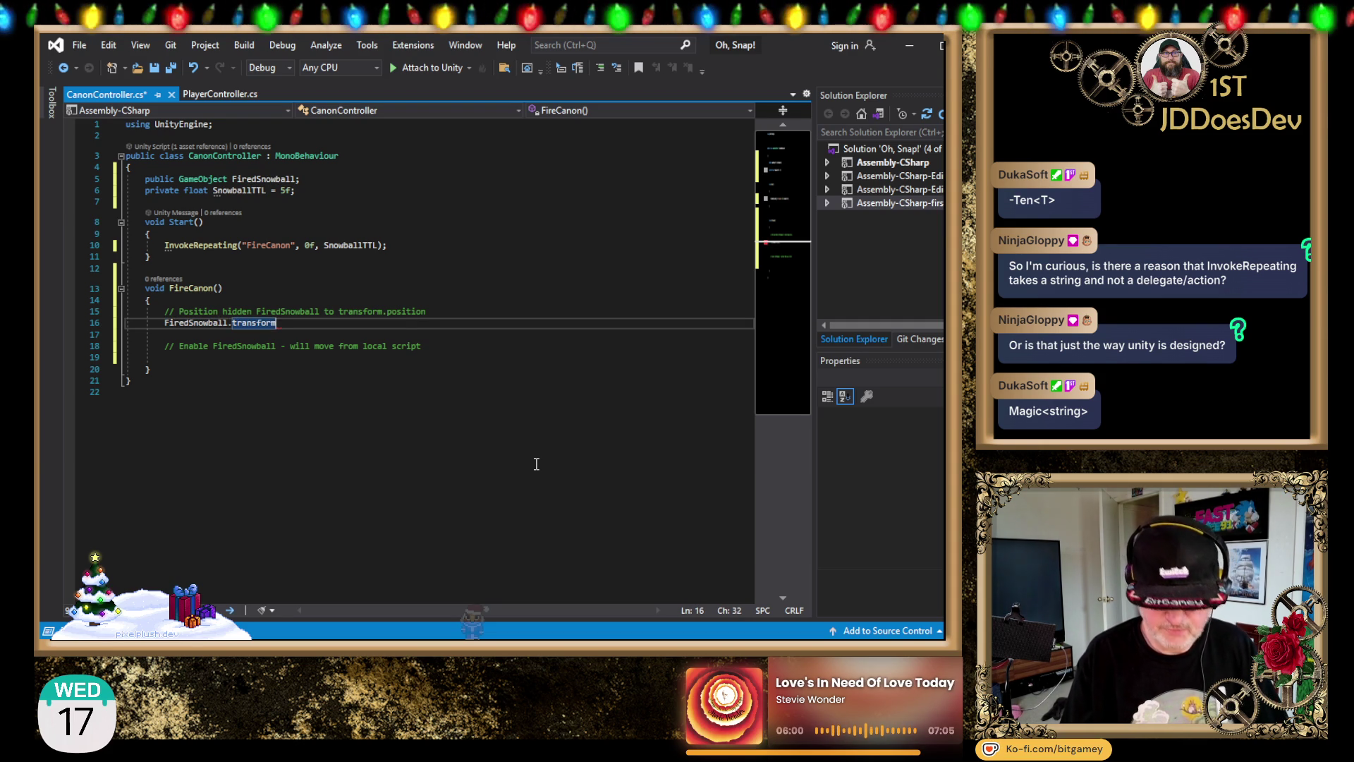
text(.position = )
text(transform)
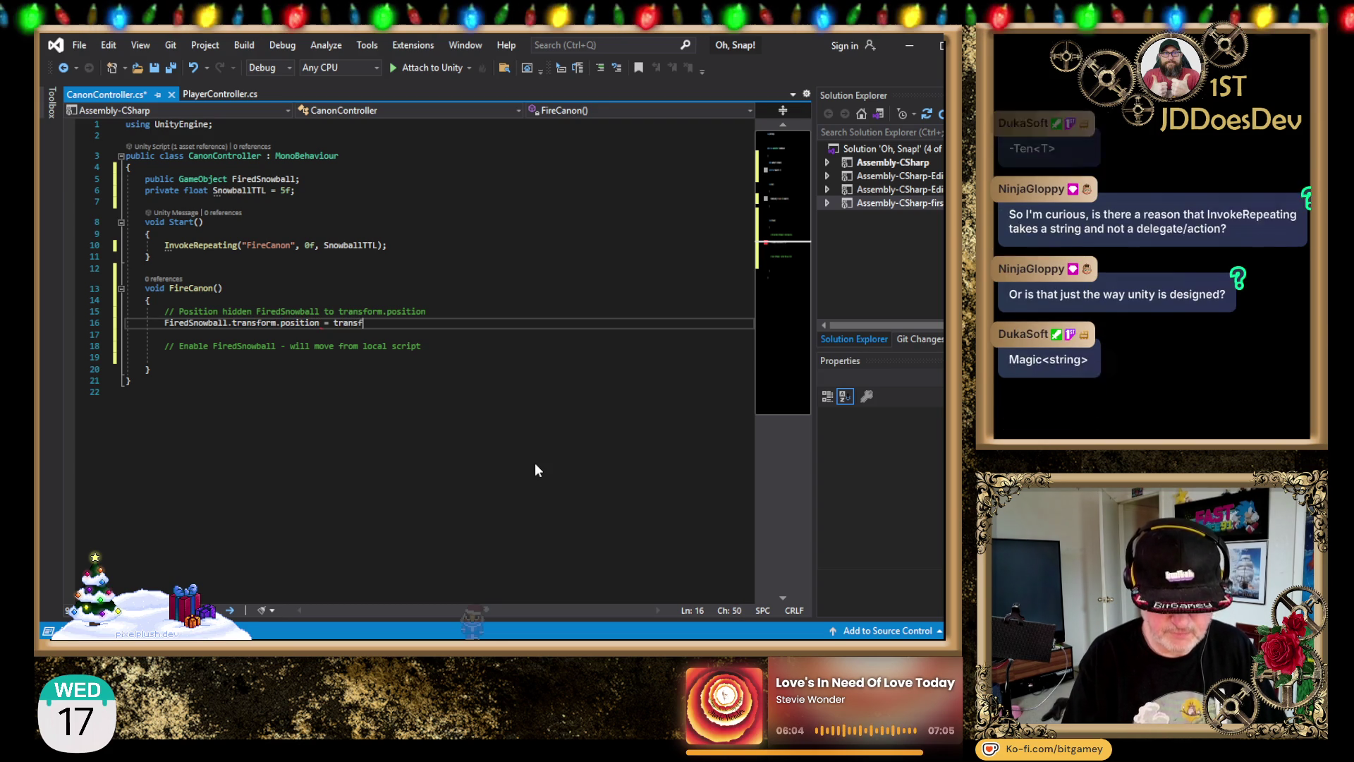
text(.position)
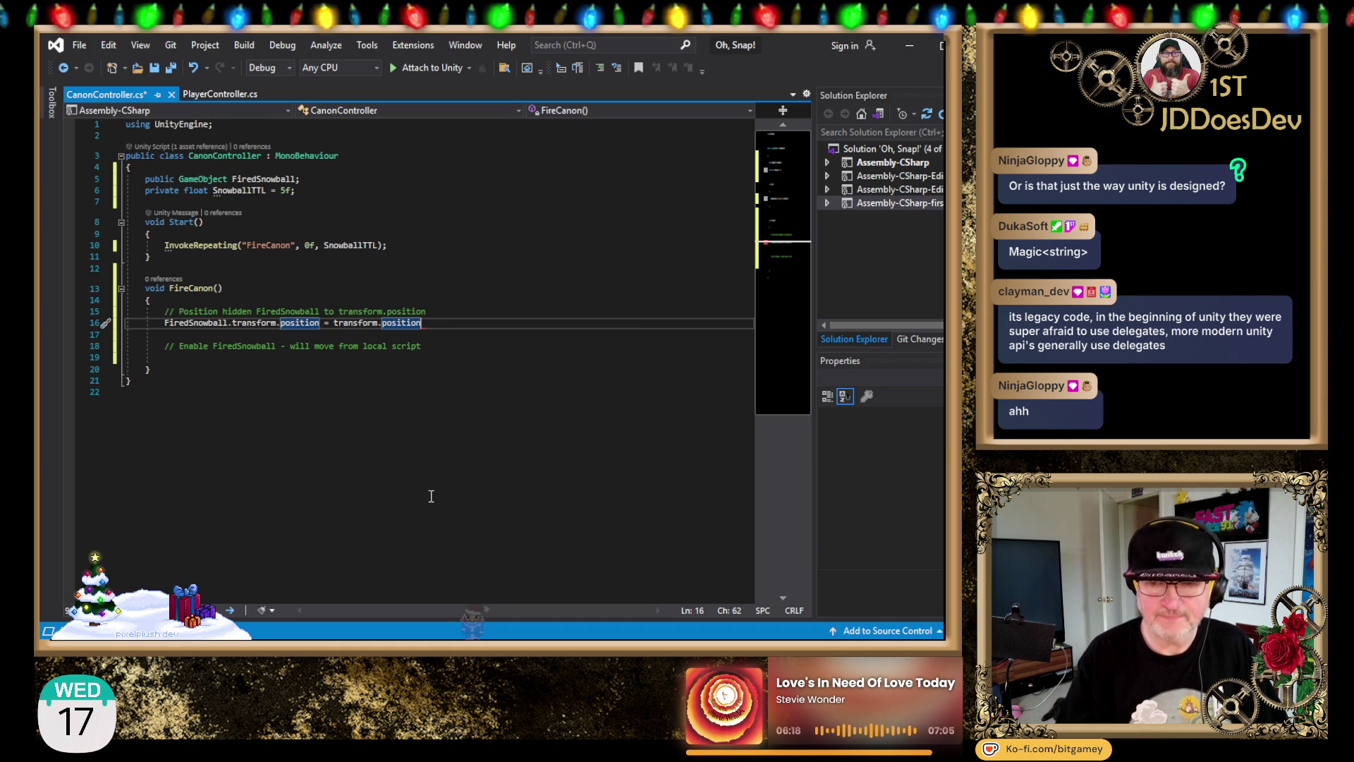
text(;)
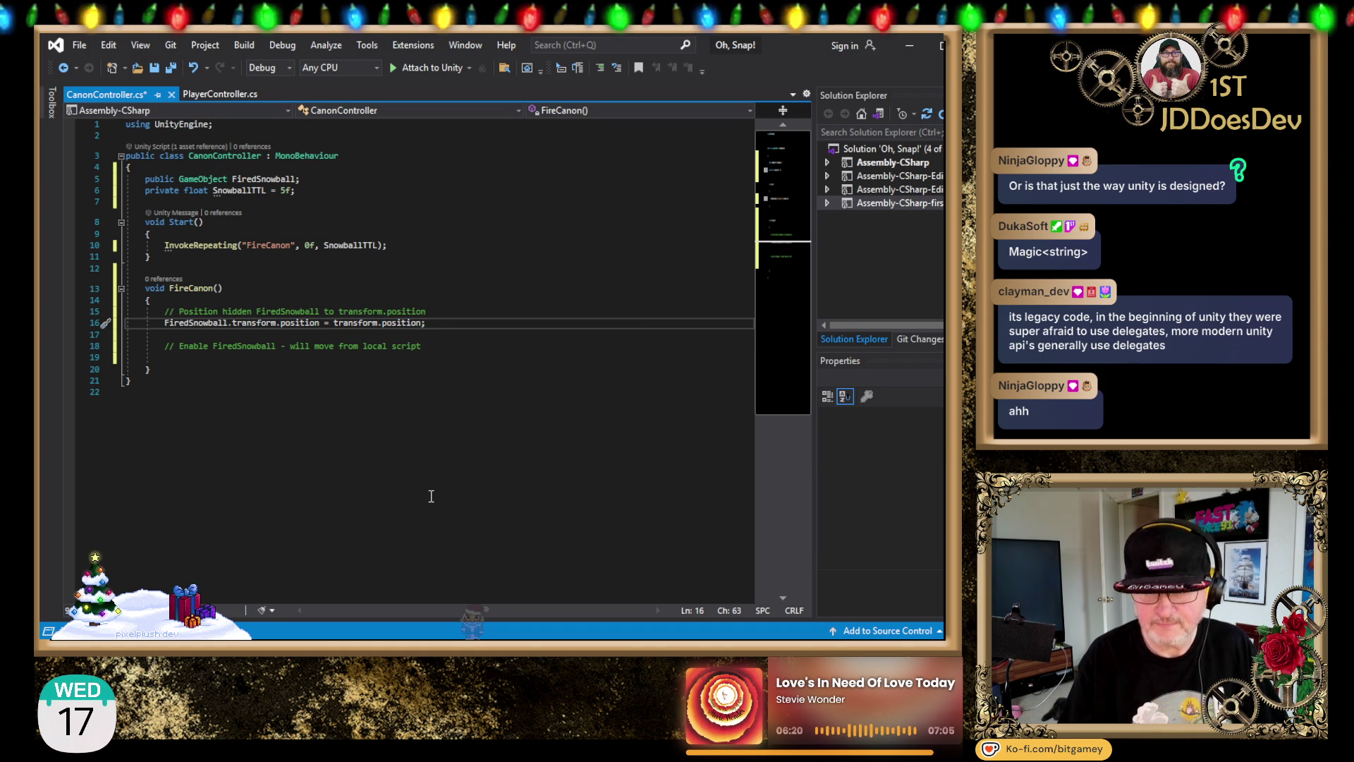
key(Down)
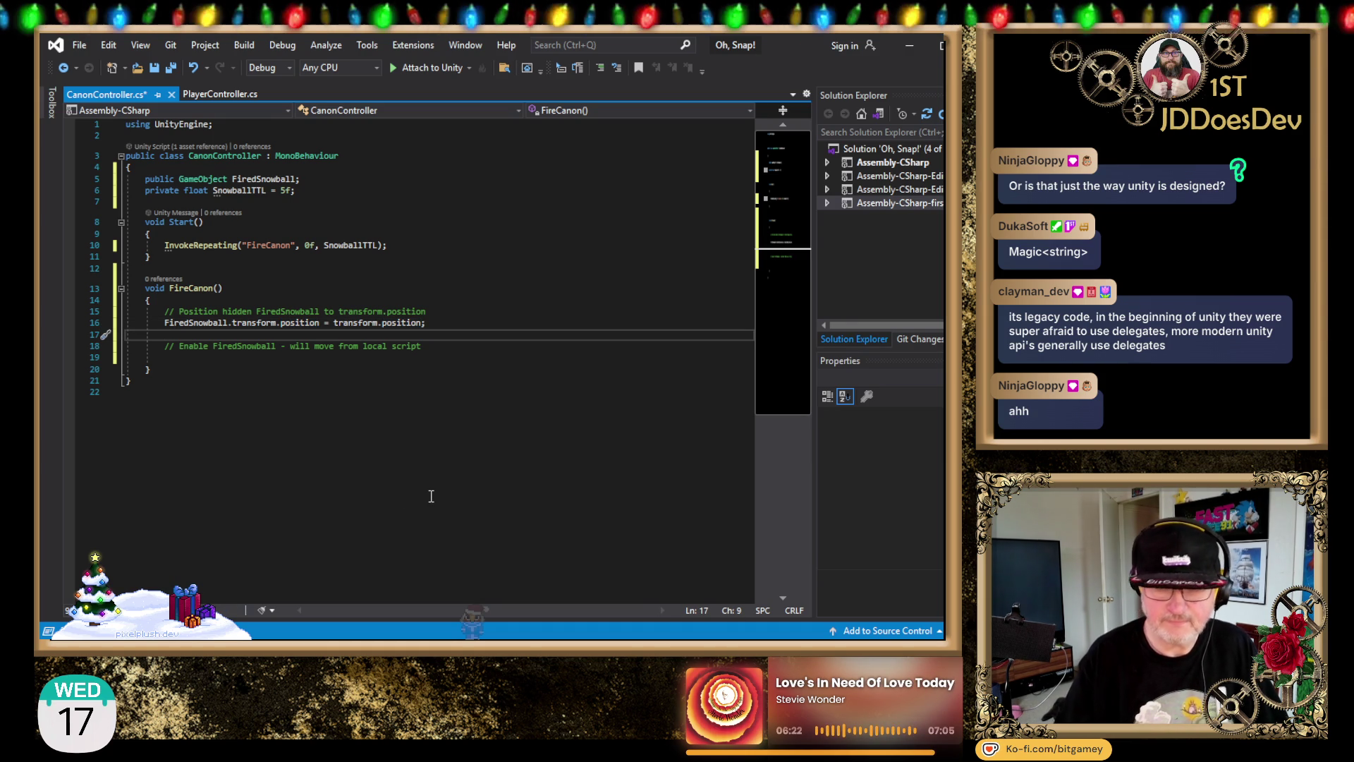
click(440, 356)
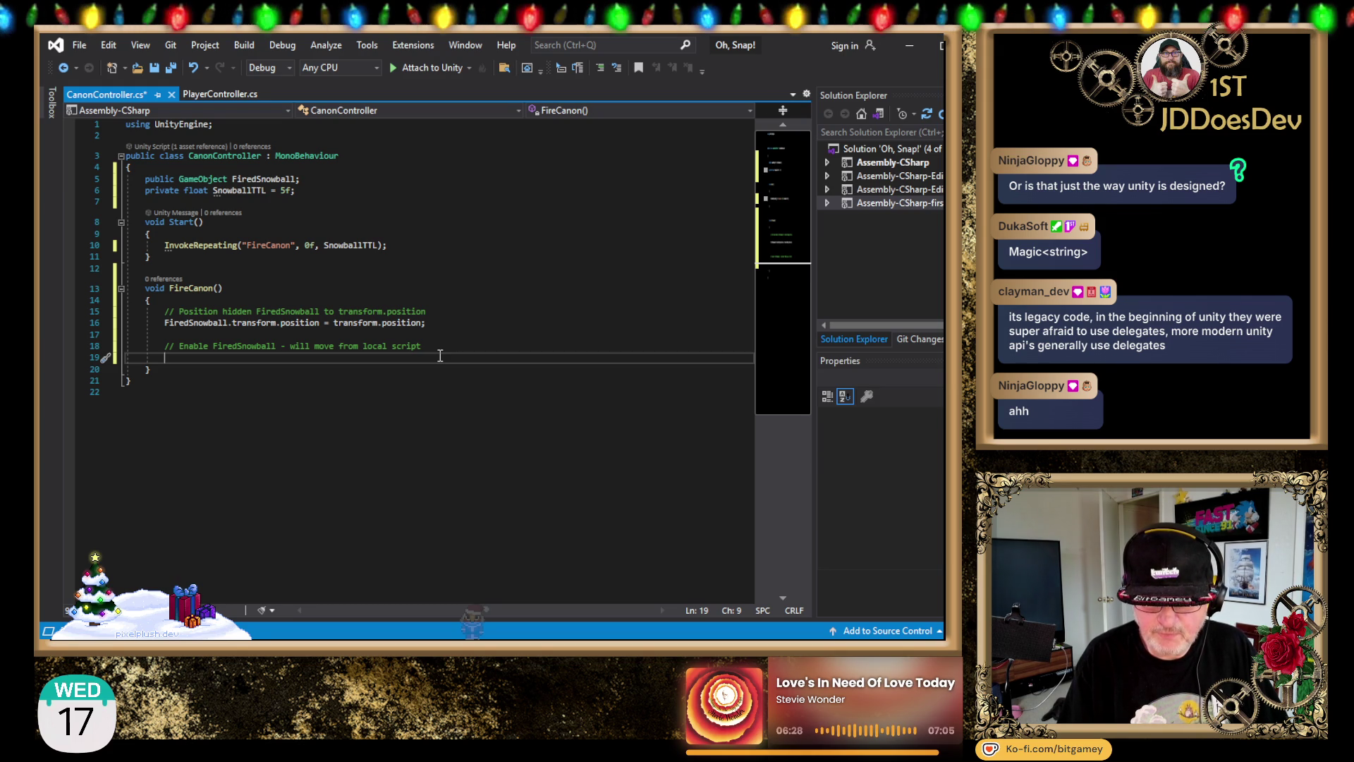
Step: Paste FiredSnowball onto line 19 and write a first attempt of .SetActive = true
key(Up)
key(Up)
key(Up)
key(shift+Right)
key(shift+Right)
key(shift+Right)
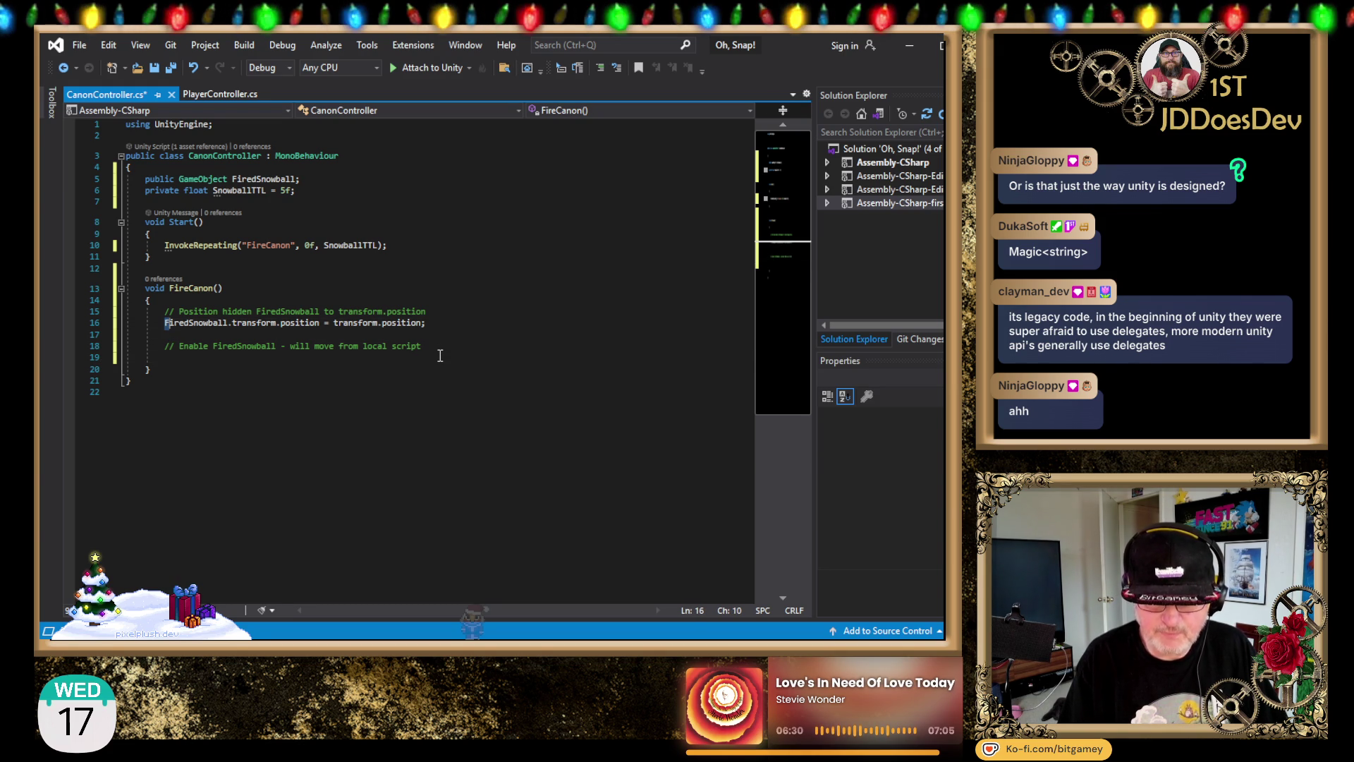
key(Down)
key(Down)
key(Down)
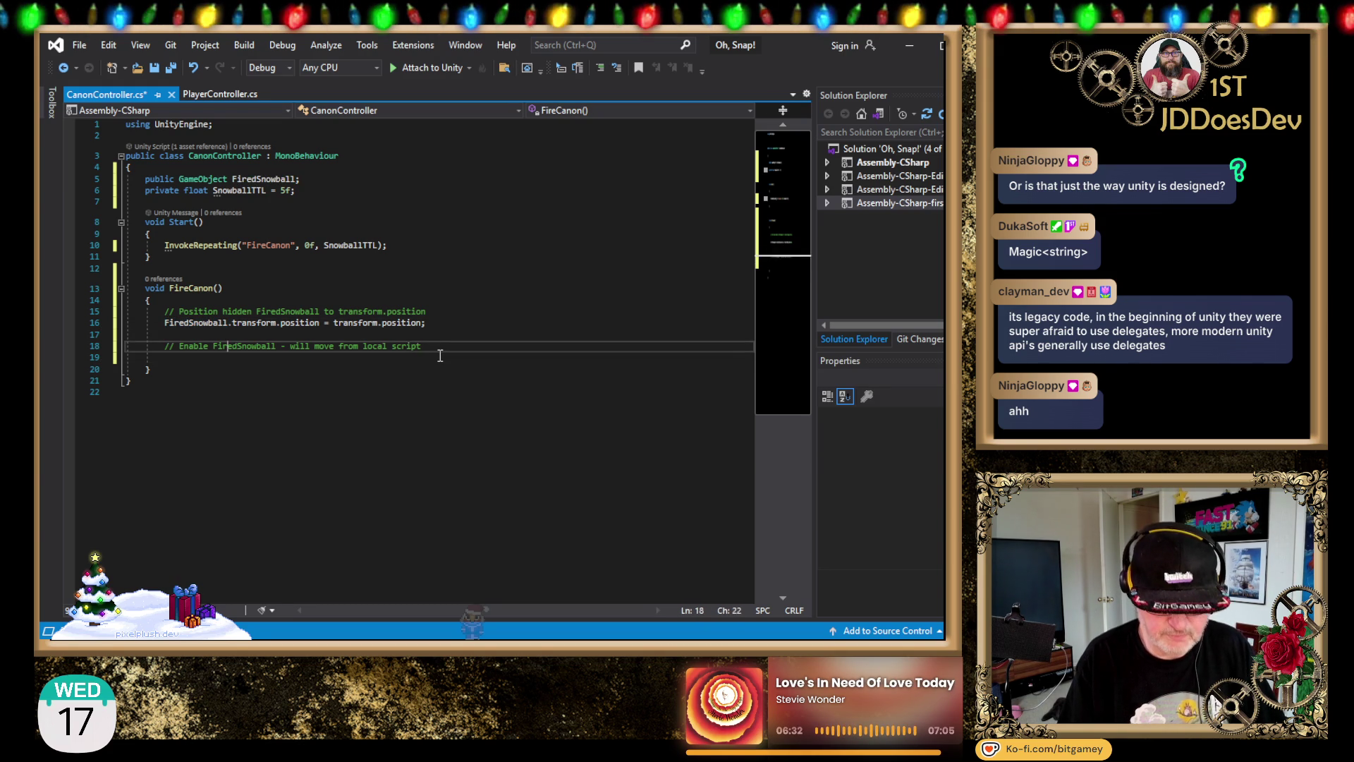
text(FiredSnowball)
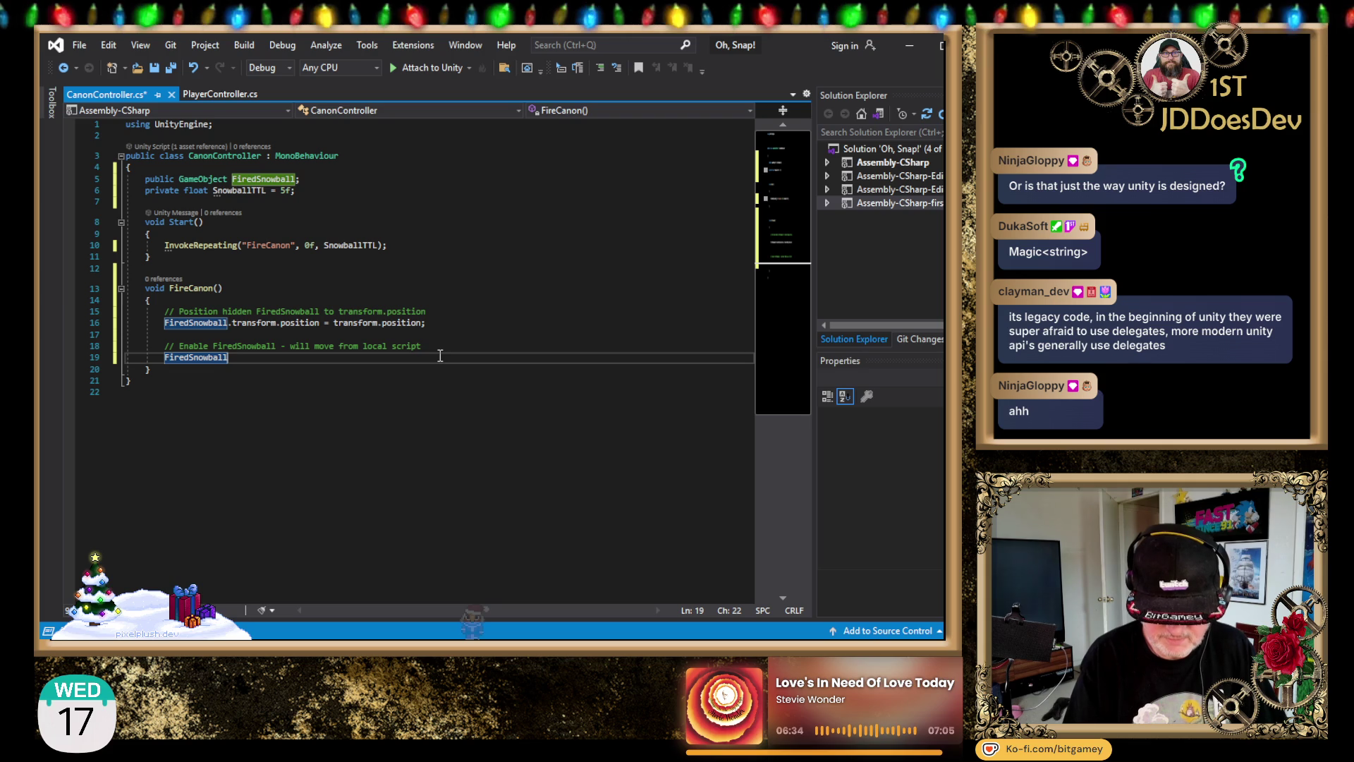
text(.Set)
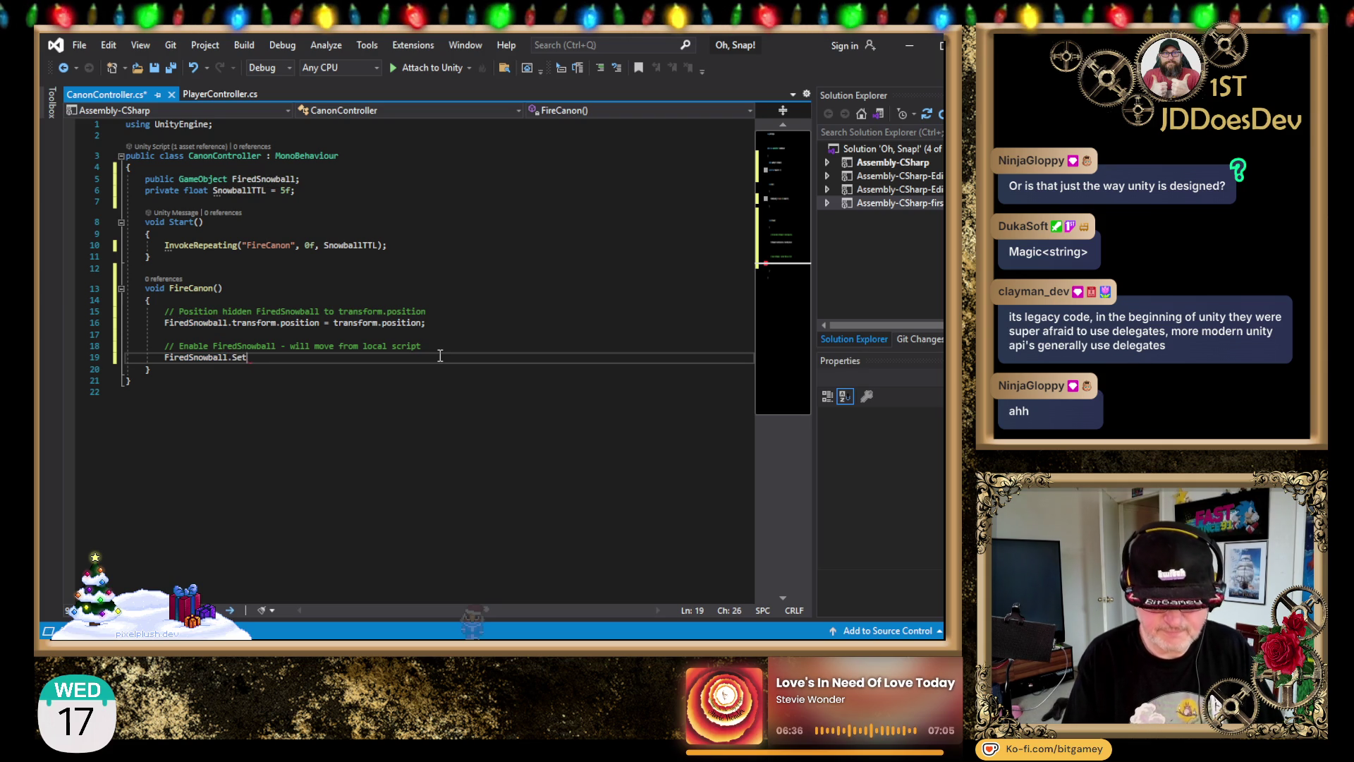
text(Active = true;)
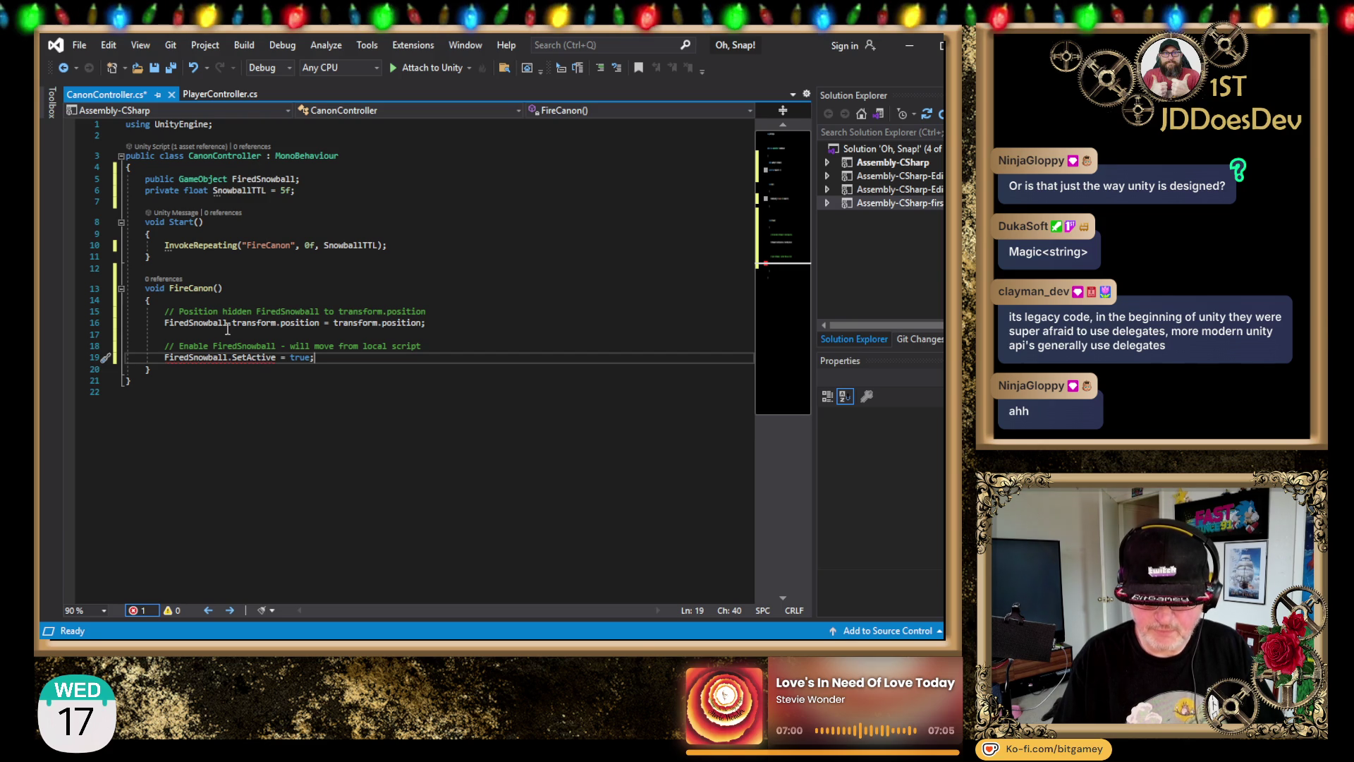
Step: Correct line 19 to FiredSnowball.SetActive(true); using IntelliSense completion
click(228, 357)
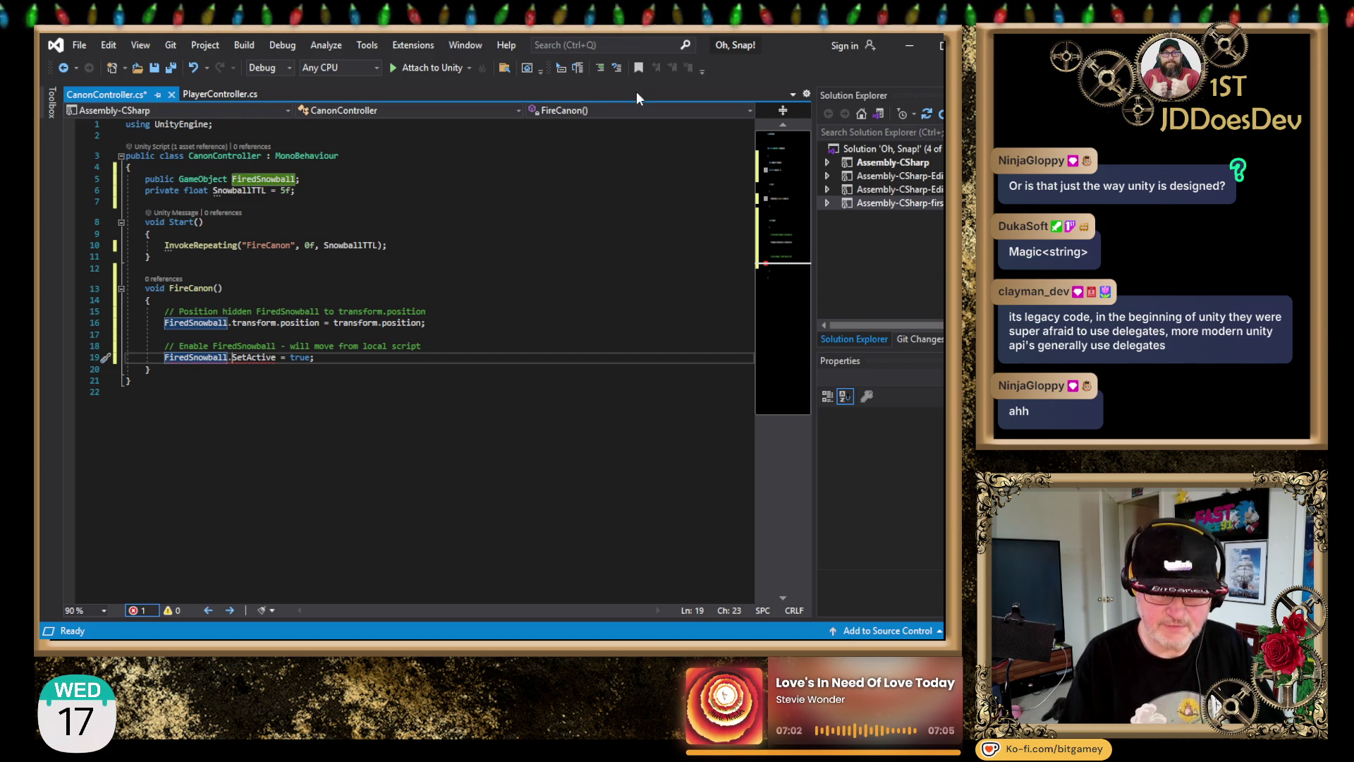
key(Right)
key(Delete)
key(Delete)
key(Delete)
key(Delete)
key(BackSpace)
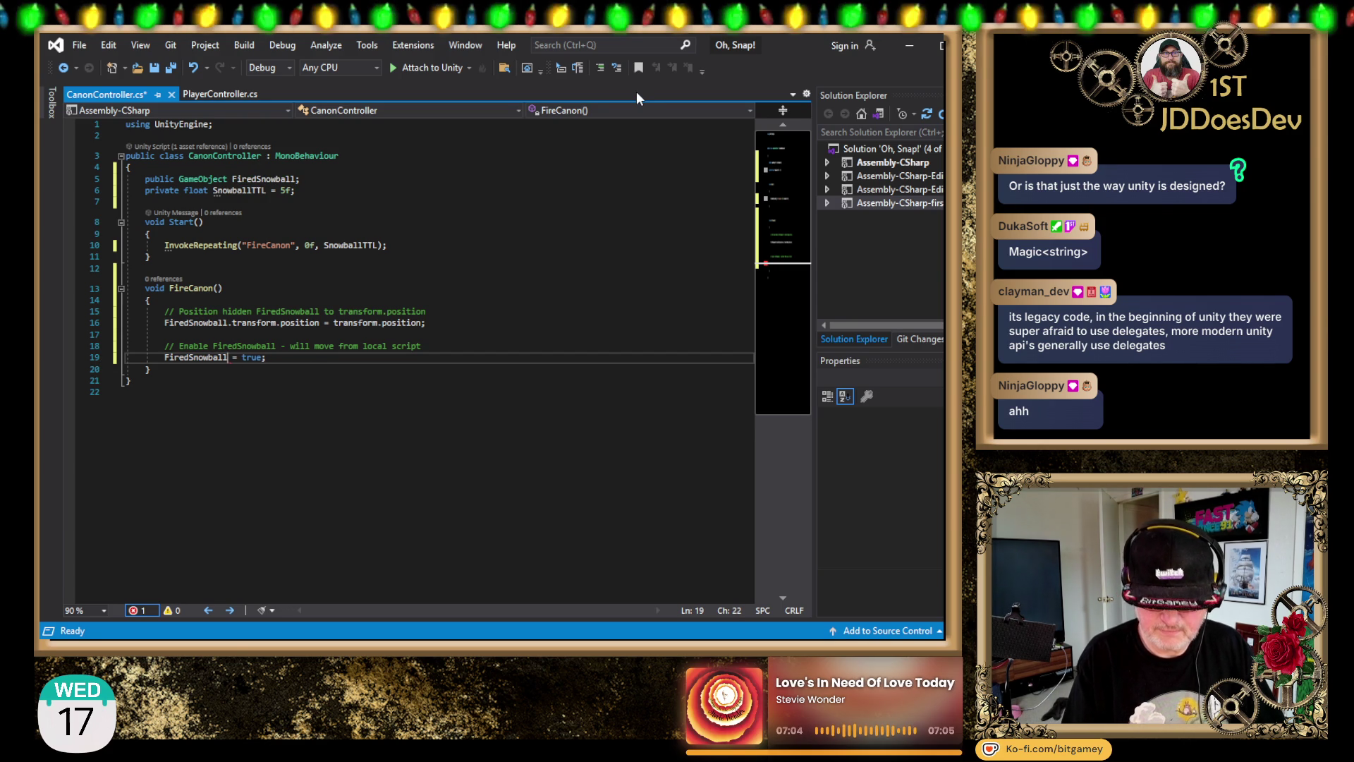
text(.Se)
key(Delete)
key(Delete)
key(Delete)
text(()
key(Right)
key(Right)
key(Right)
text())
text())
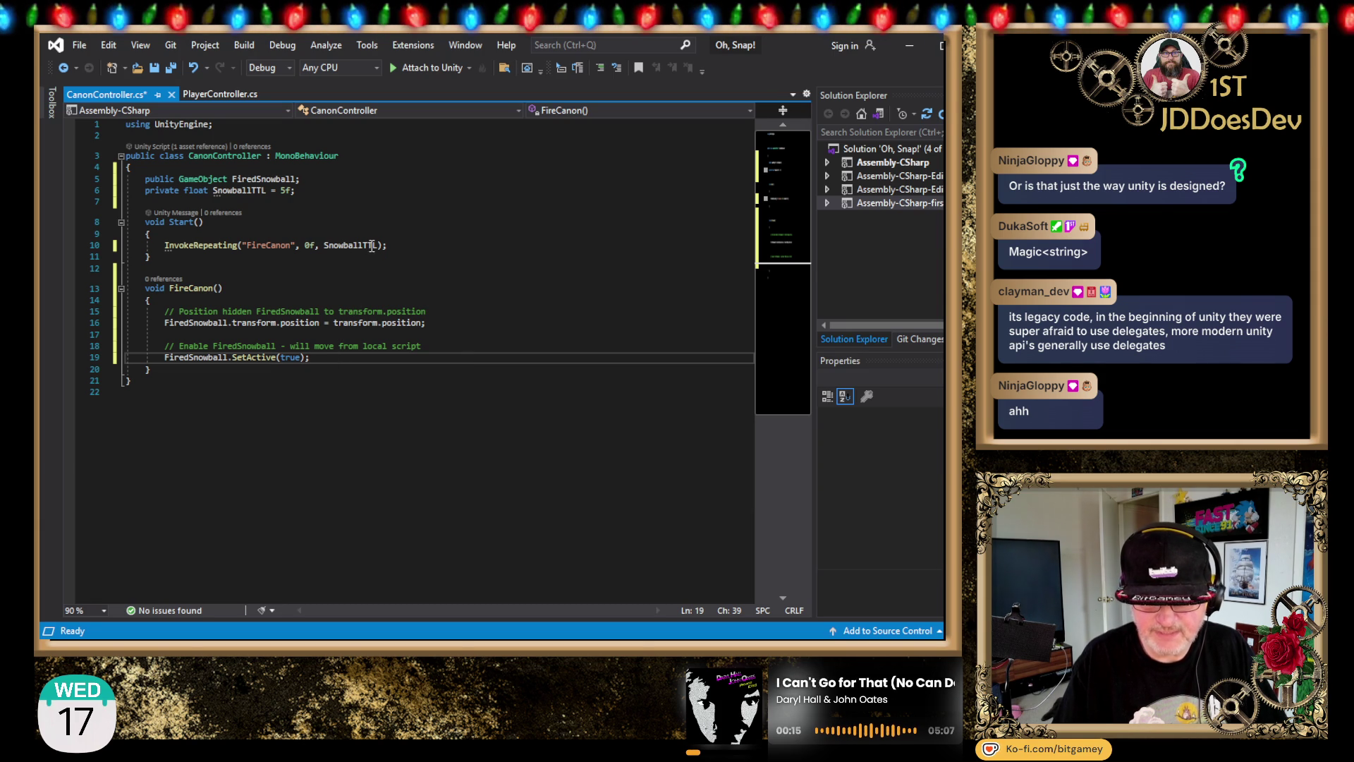
Step: Change SnowballTTL to 10f, save CanonController.cs, and return to Unity
click(281, 191)
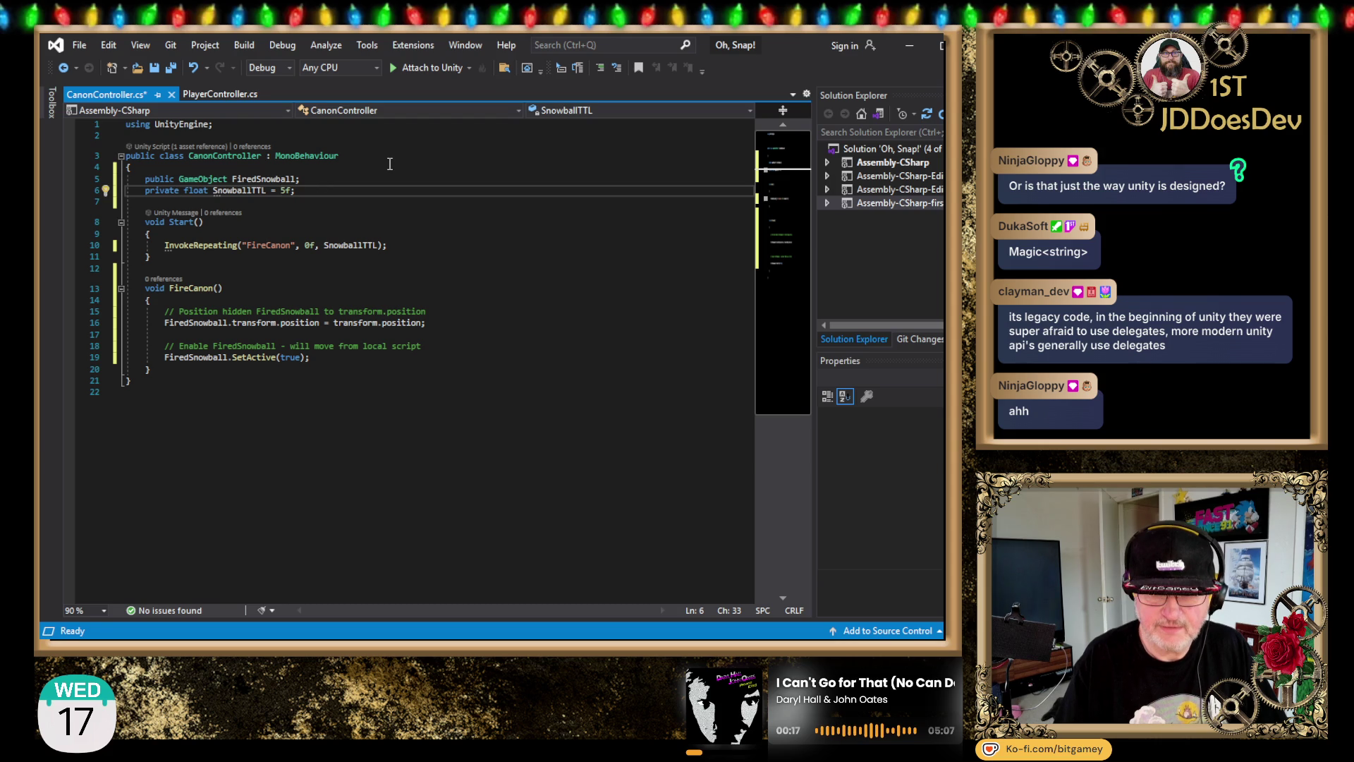
key(Delete)
text(10)
key(End)
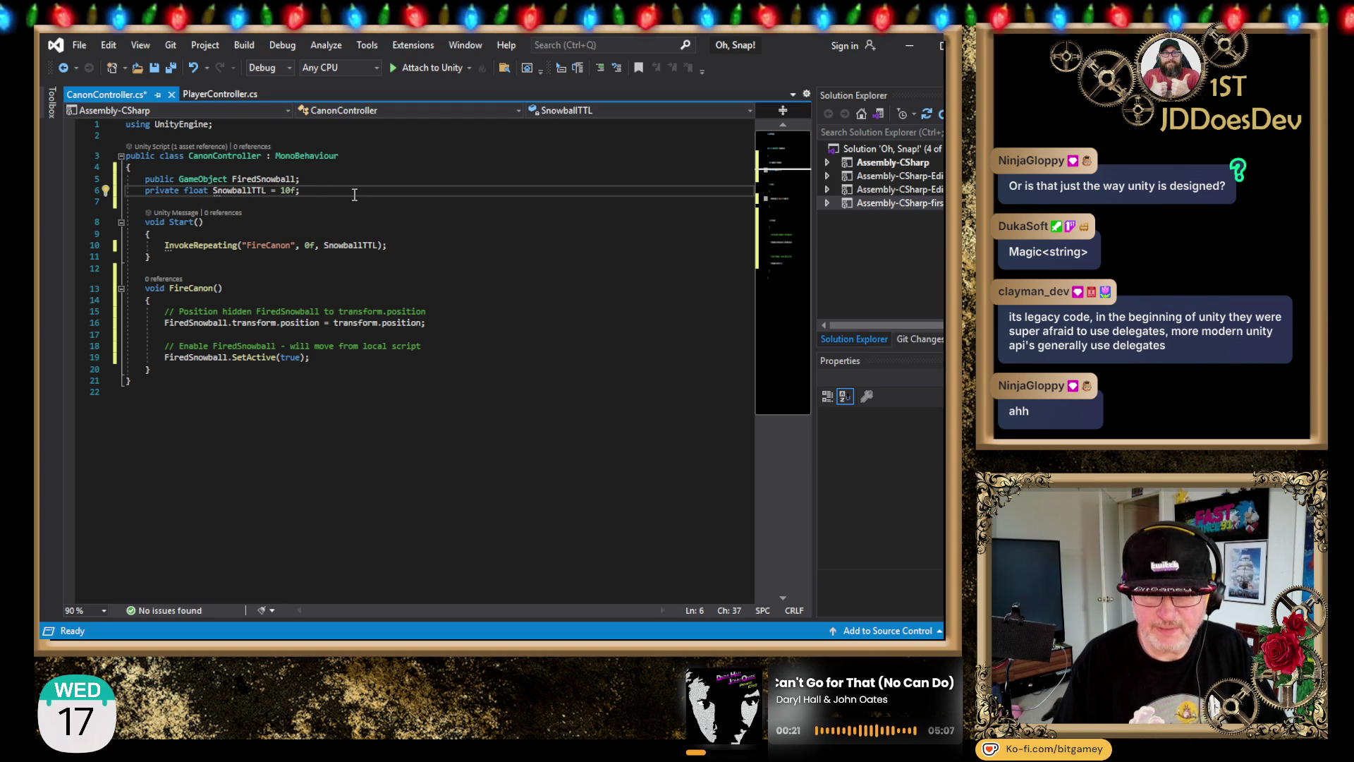
key(ctrl+s)
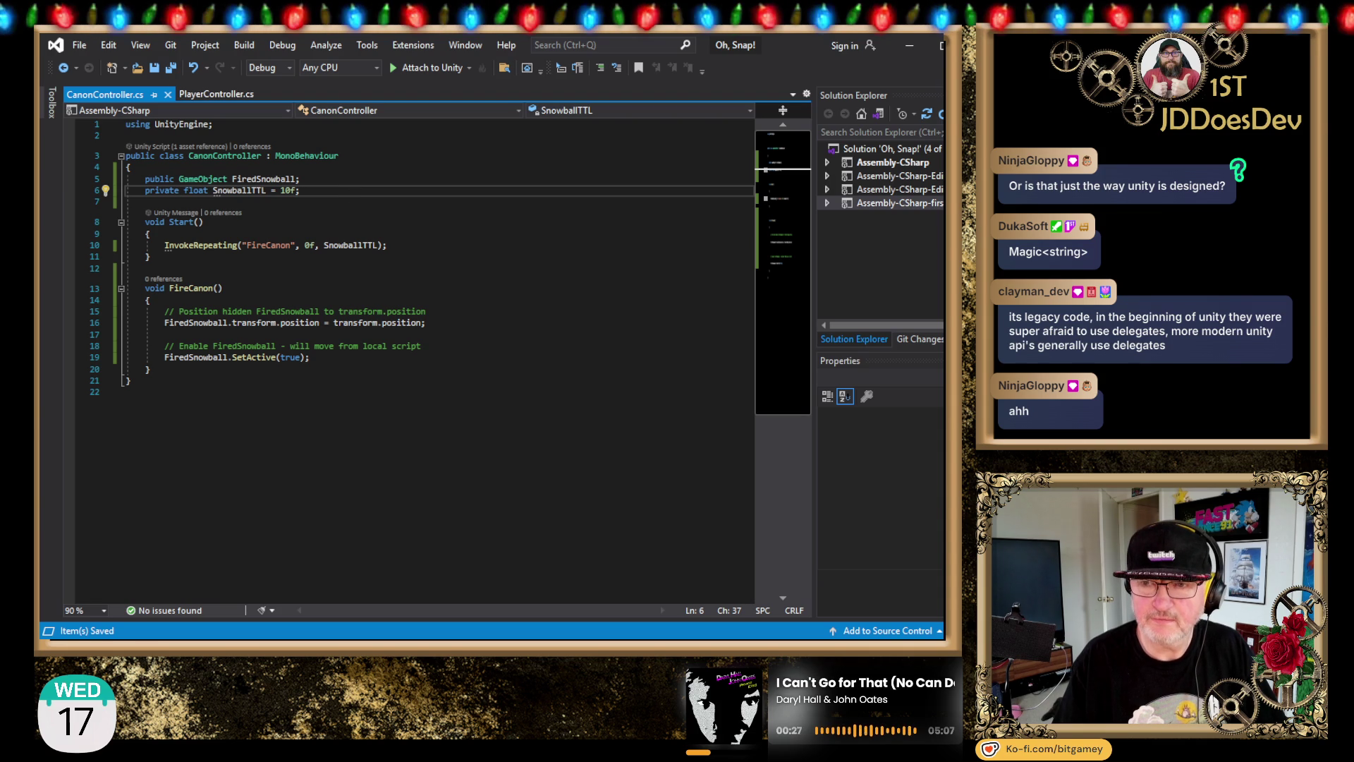
key(alt+Tab)
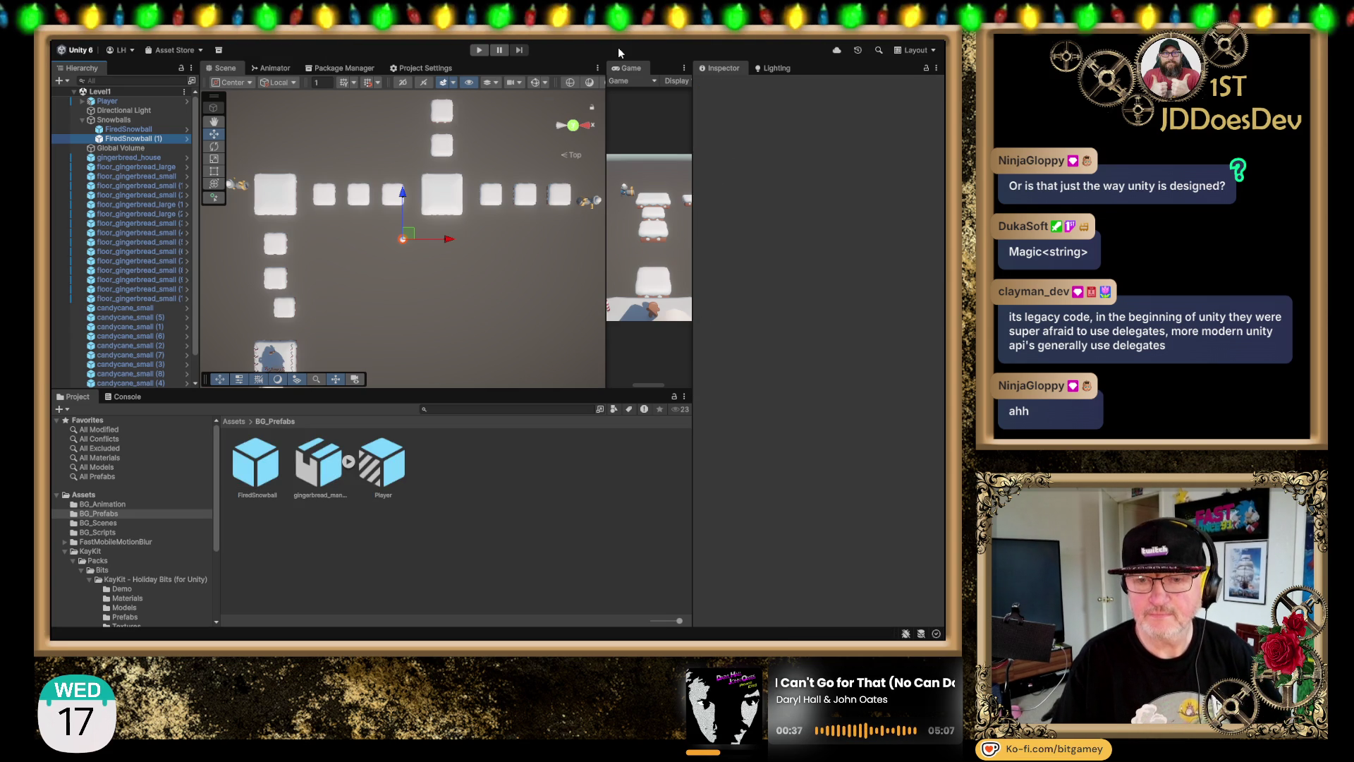
Step: Select the FiredSnowball prefab, collapse its Inspector preview, and locate the SnowballController script
click(257, 462)
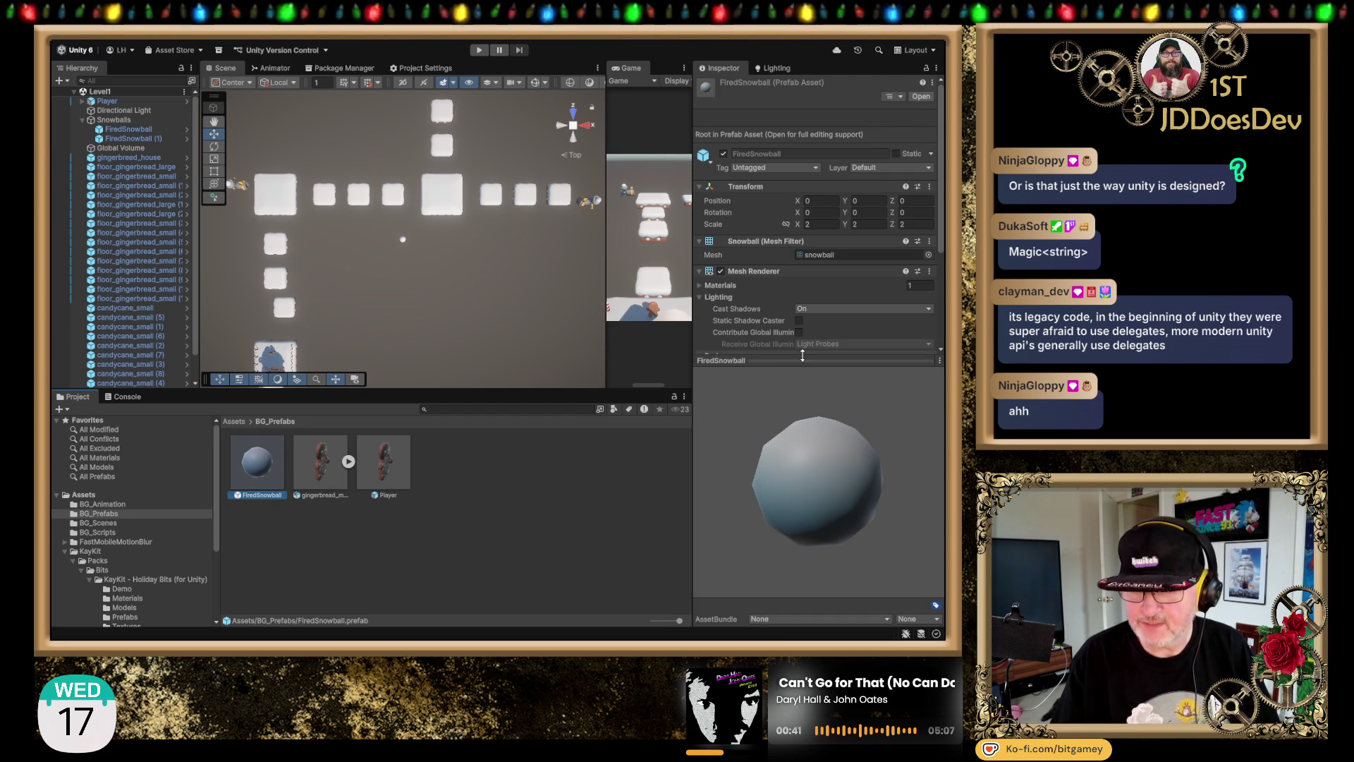
click(780, 364)
click(783, 360)
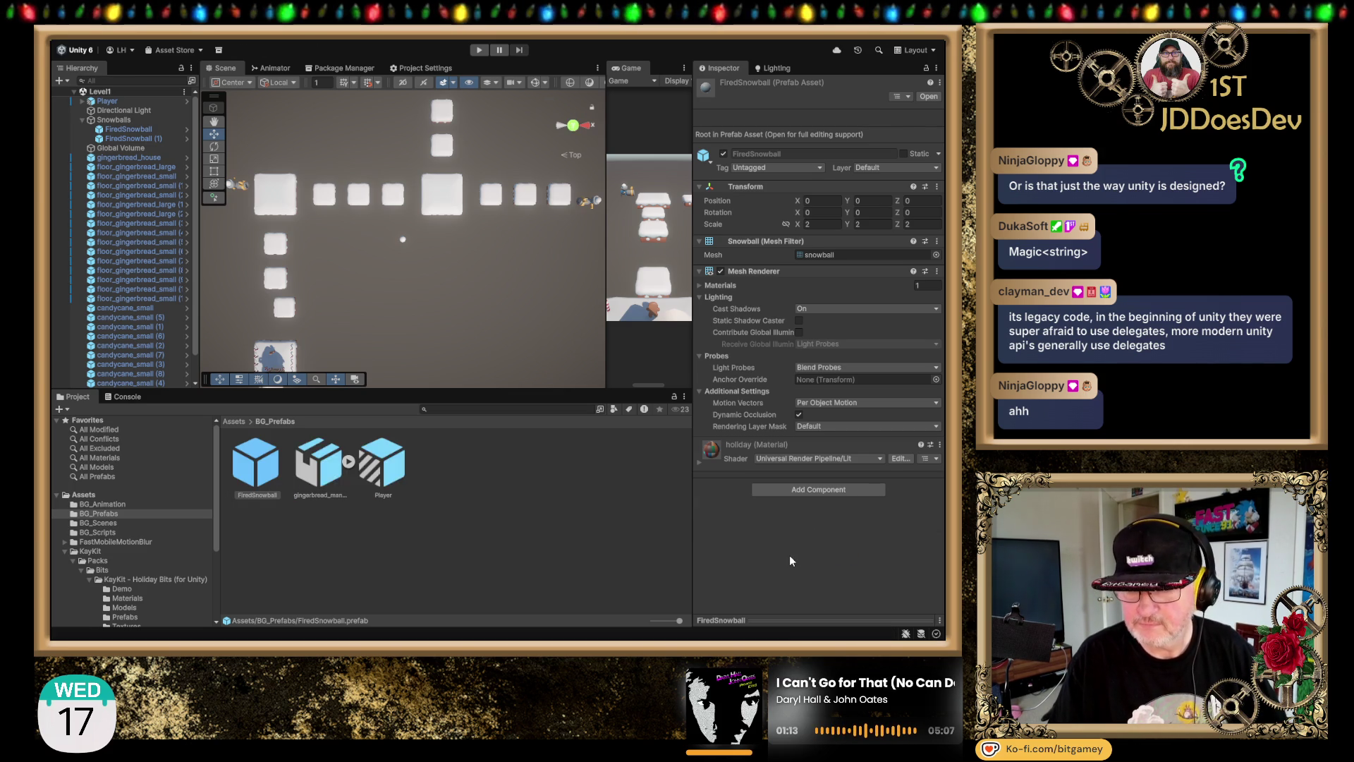
click(829, 456)
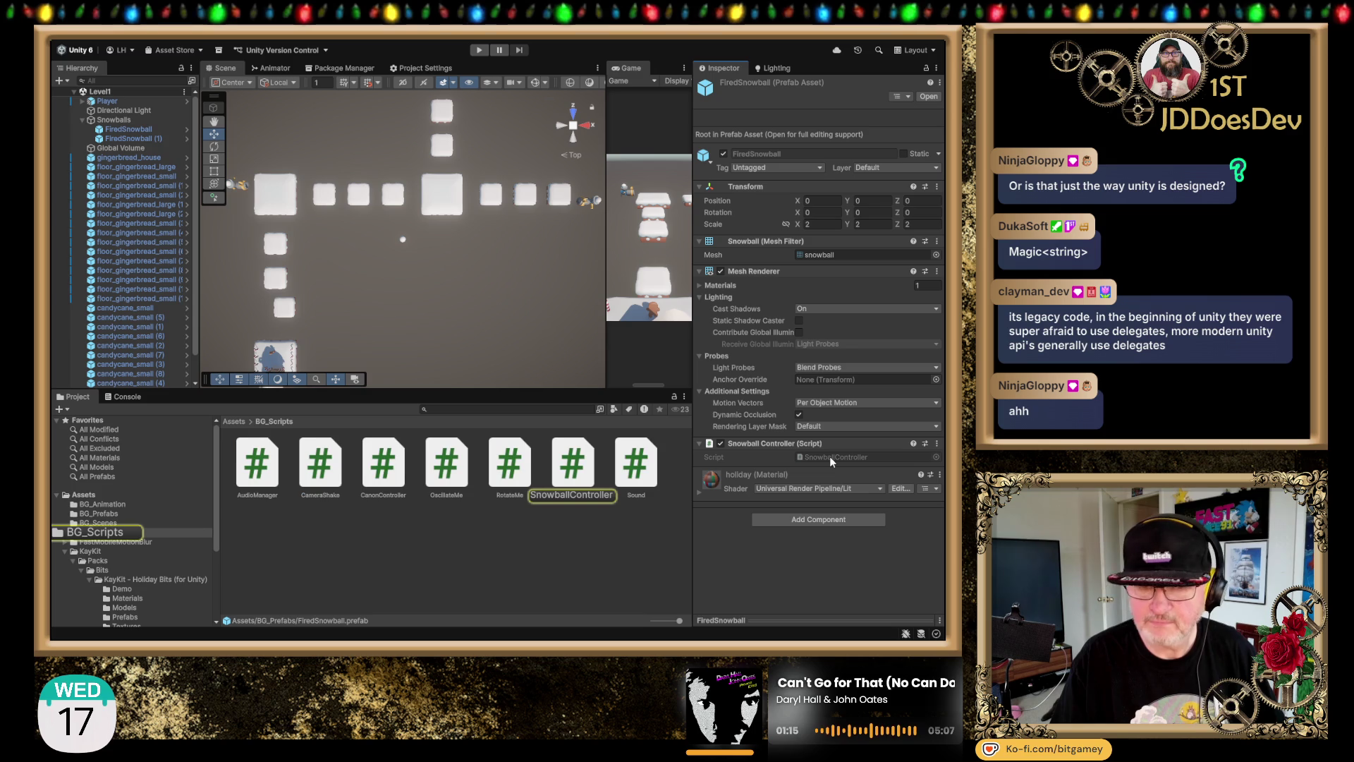